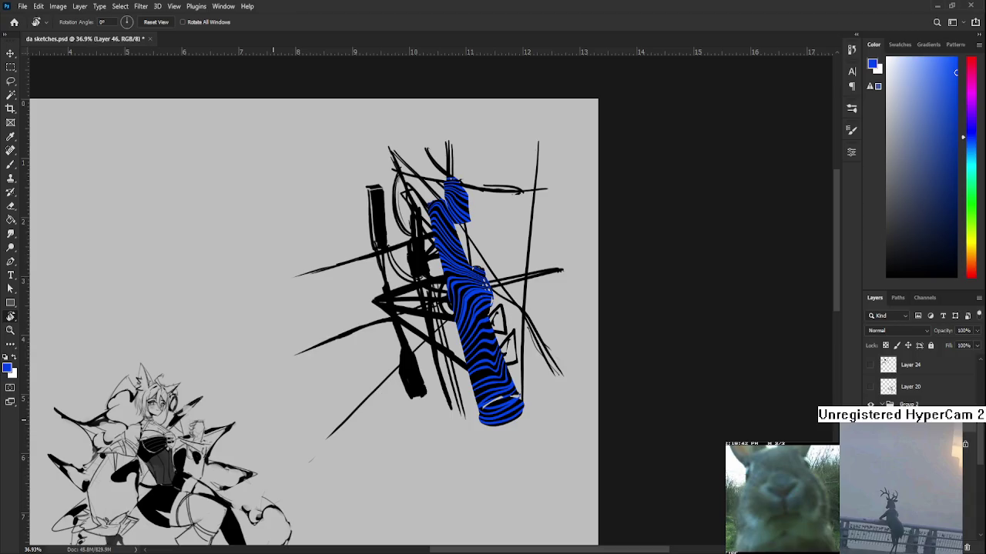
Zoom in and pan to frame the blue cylinder sketch.
{"action": "scroll", "coordinate": [273, 421], "scroll_direction": "up", "scroll_amount": 2}
{"action": "scroll", "coordinate": [323, 405], "scroll_direction": "up", "scroll_amount": 2}
{"action": "scroll", "coordinate": [370, 331], "scroll_direction": "up", "scroll_amount": 1}
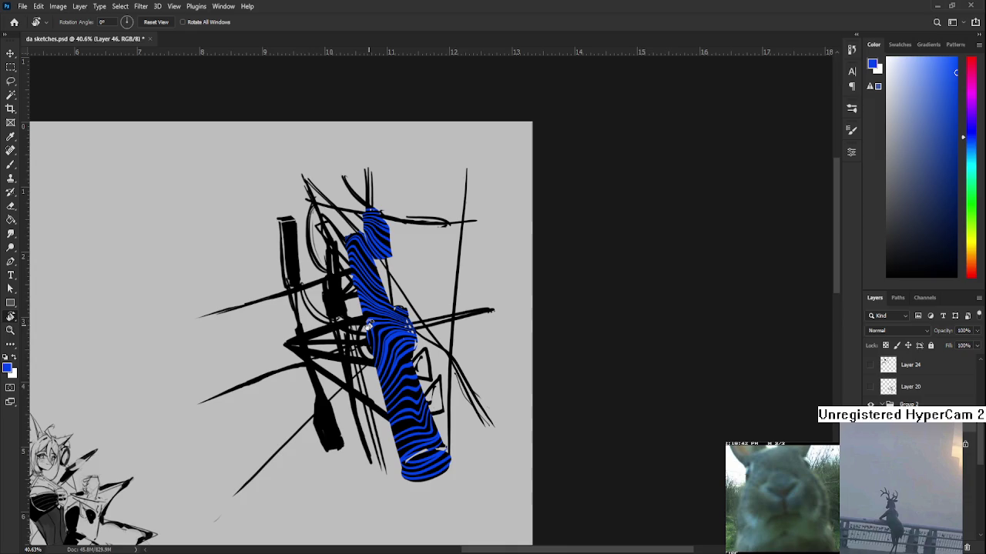
{"action": "scroll", "coordinate": [366, 346], "scroll_direction": "up", "scroll_amount": 1}
{"action": "scroll", "coordinate": [360, 366], "scroll_direction": "up", "scroll_amount": 1}
{"action": "scroll", "coordinate": [320, 416], "scroll_direction": "up", "scroll_amount": 1}
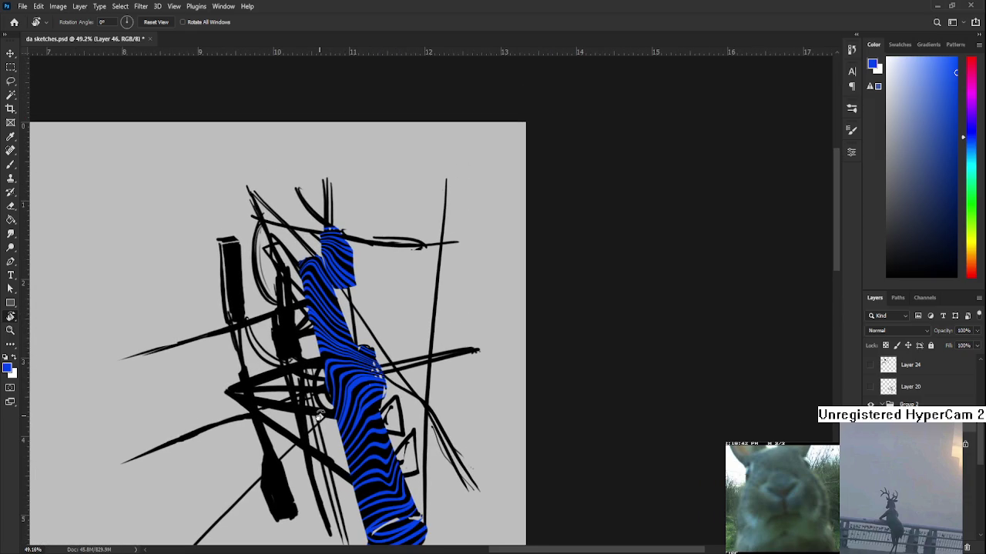
{"action": "mouse_move", "coordinate": [319, 416]}
{"action": "left_mouse_down"}
{"action": "mouse_move", "coordinate": [313, 360]}
{"action": "mouse_move", "coordinate": [340, 357]}
{"action": "left_mouse_up"}
{"action": "mouse_move", "coordinate": [412, 306]}
{"action": "left_mouse_down"}
{"action": "mouse_move", "coordinate": [425, 371]}
{"action": "mouse_move", "coordinate": [408, 381]}
{"action": "mouse_move", "coordinate": [368, 361]}
{"action": "mouse_move", "coordinate": [428, 317]}
{"action": "left_mouse_up"}
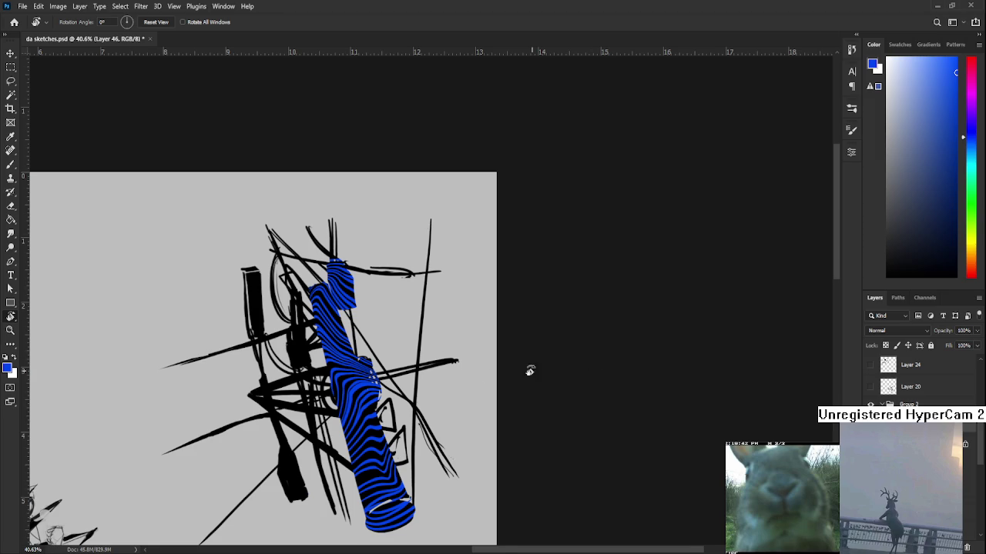
Select Layer 38, and duplicate it but undo the duplicate.
{"action": "scroll", "coordinate": [484, 378], "scroll_direction": "down", "scroll_amount": 2}
{"action": "key", "text": "alt+bracketleft"}
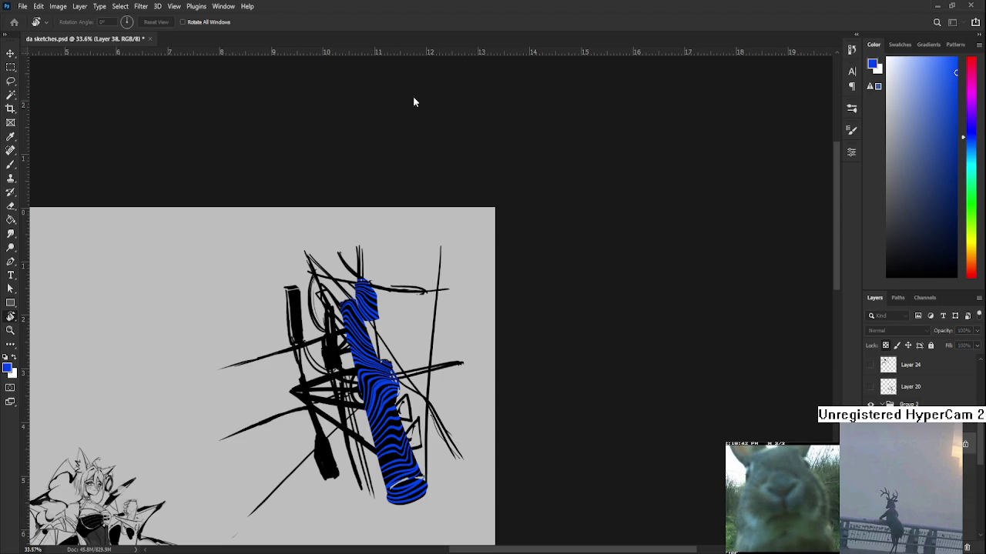
{"action": "key", "text": "ctrl+j"}
{"action": "key", "text": "ctrl+z"}
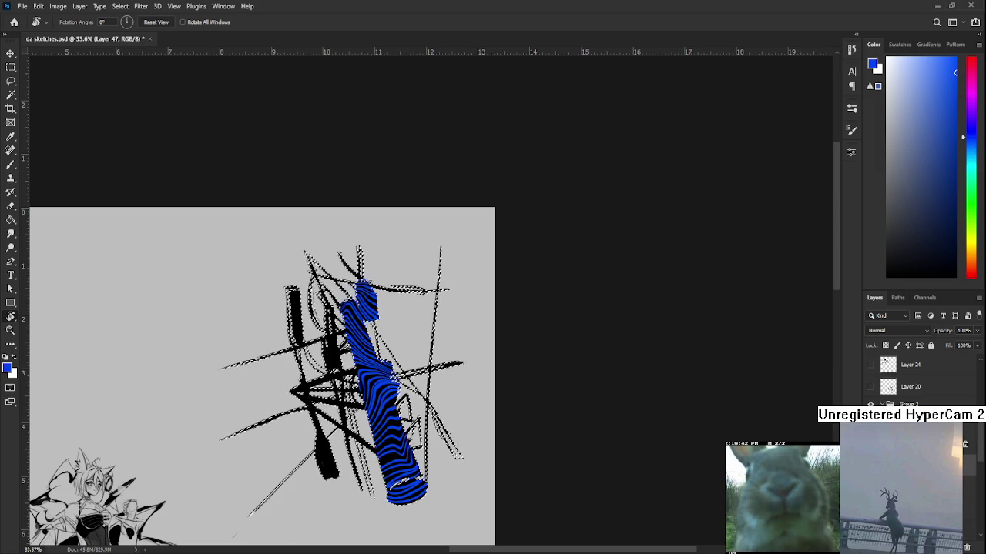
Fill the stroke selection with a darker yellow and offset it with Free Transform.
{"action": "left_click", "coordinate": [962, 244]}
{"action": "left_click", "coordinate": [943, 76]}
{"action": "left_click", "coordinate": [946, 85]}
{"action": "key", "text": "l"}
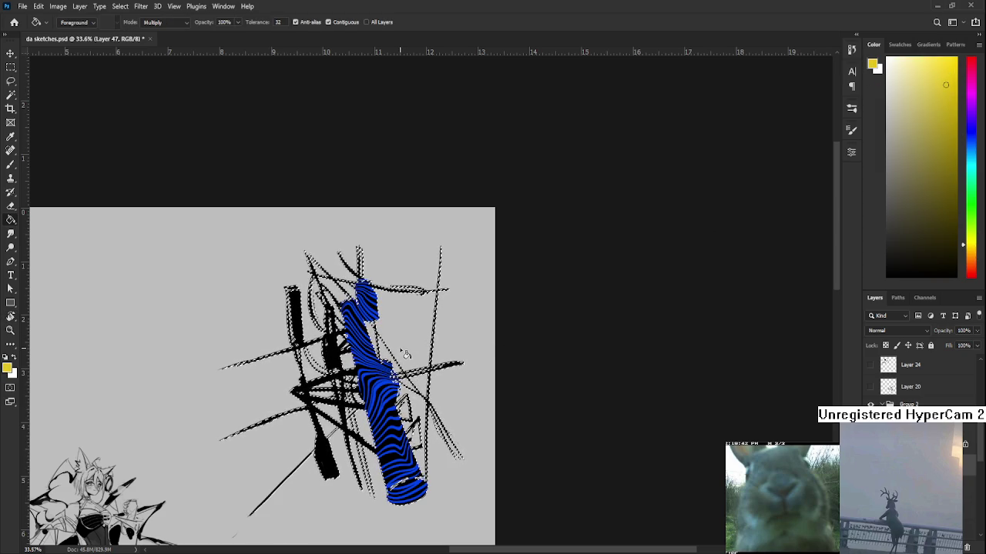
{"action": "key", "text": "alt+BackSpace"}
{"action": "key", "text": "ctrl+t"}
{"action": "left_click_drag", "start_coordinate": [377, 432], "coordinate": [377, 436]}
Cancel the offset and shift an orange-tinted copy right of the black strokes.
{"action": "scroll", "coordinate": [381, 436], "scroll_direction": "up", "scroll_amount": 2}
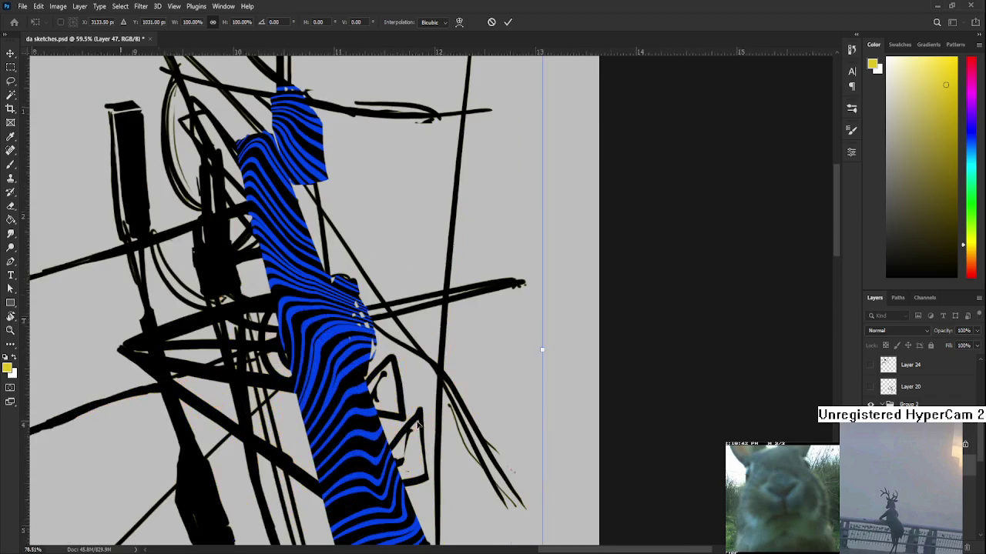
{"action": "scroll", "coordinate": [382, 435], "scroll_direction": "up", "scroll_amount": 2}
{"action": "key", "text": "Escape"}
{"action": "scroll", "coordinate": [422, 425], "scroll_direction": "down", "scroll_amount": 3}
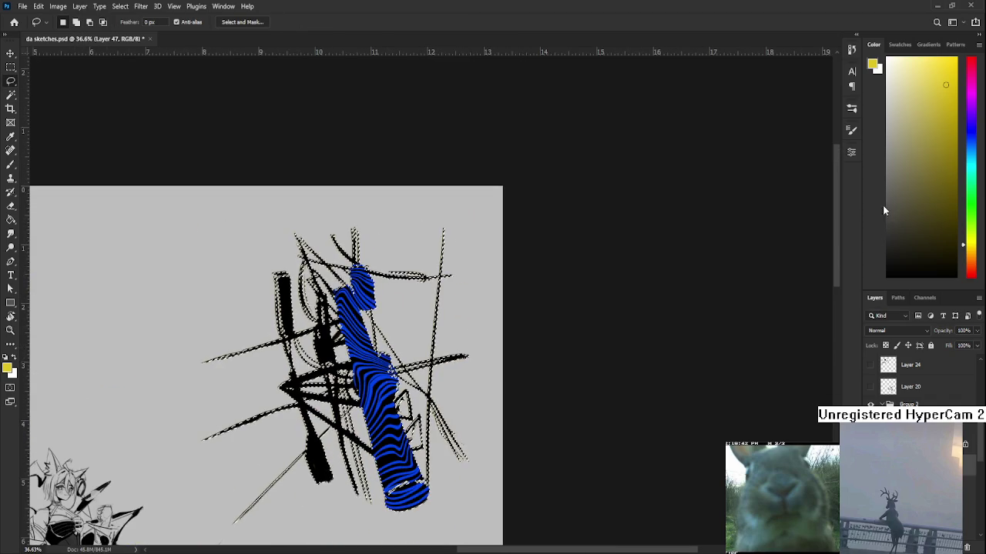
{"action": "left_click", "coordinate": [953, 67]}
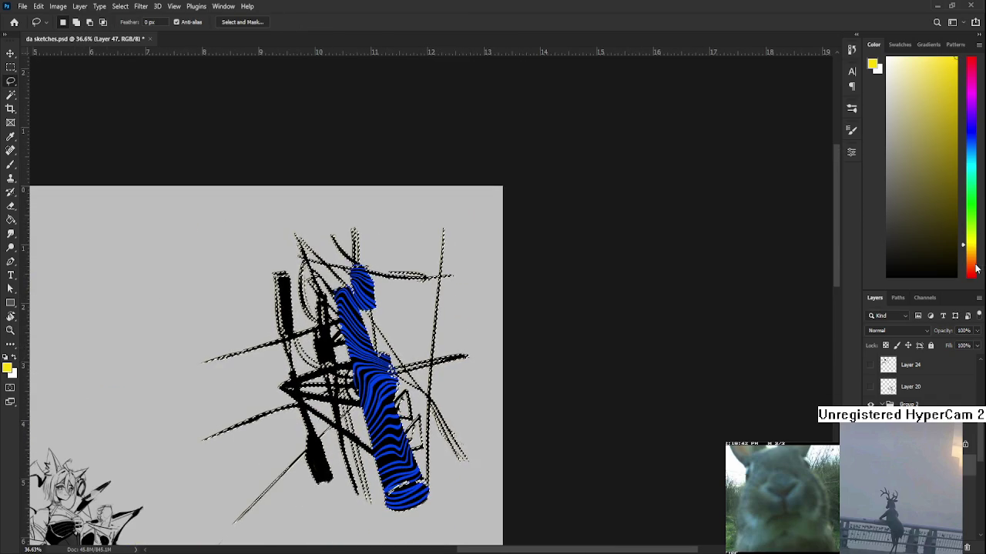
{"action": "left_click", "coordinate": [971, 249]}
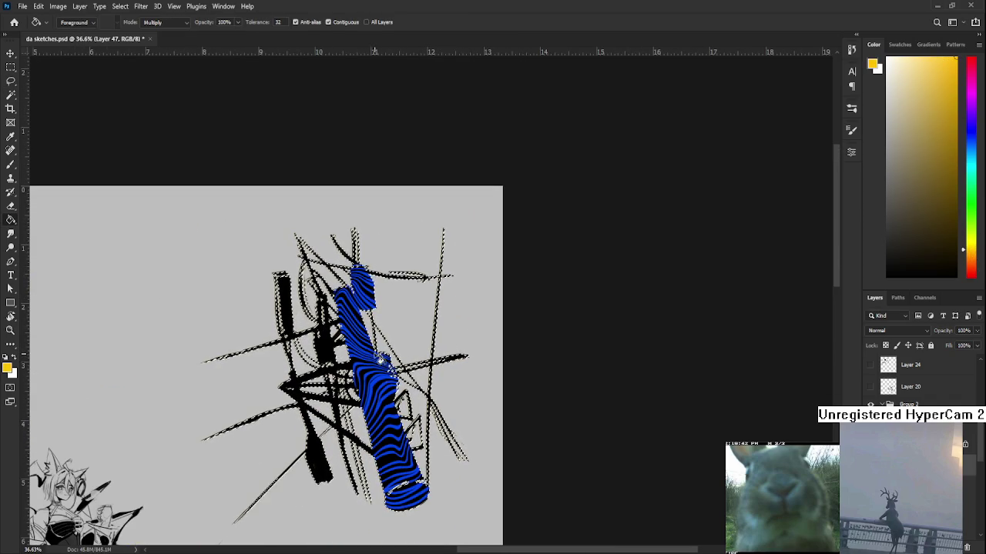
{"action": "key", "text": "ctrl+t"}
{"action": "left_click_drag", "start_coordinate": [375, 398], "coordinate": [390, 402]}
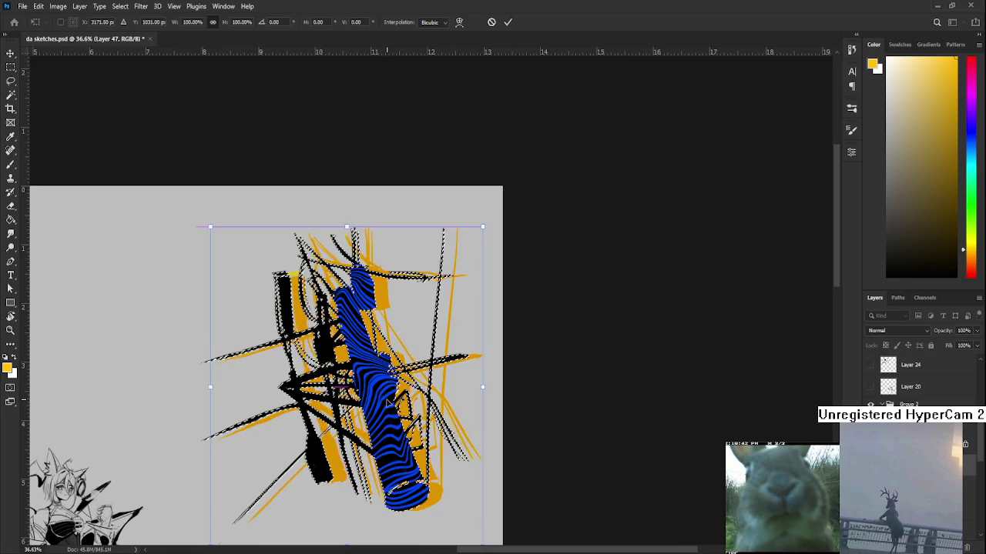
Cancel the orange offset and retune the paint colour back toward yellow.
{"action": "scroll", "coordinate": [390, 402], "scroll_direction": "up", "scroll_amount": 2}
{"action": "scroll", "coordinate": [390, 396], "scroll_direction": "up", "scroll_amount": 2}
{"action": "scroll", "coordinate": [393, 389], "scroll_direction": "up", "scroll_amount": 1}
{"action": "key", "text": "Escape"}
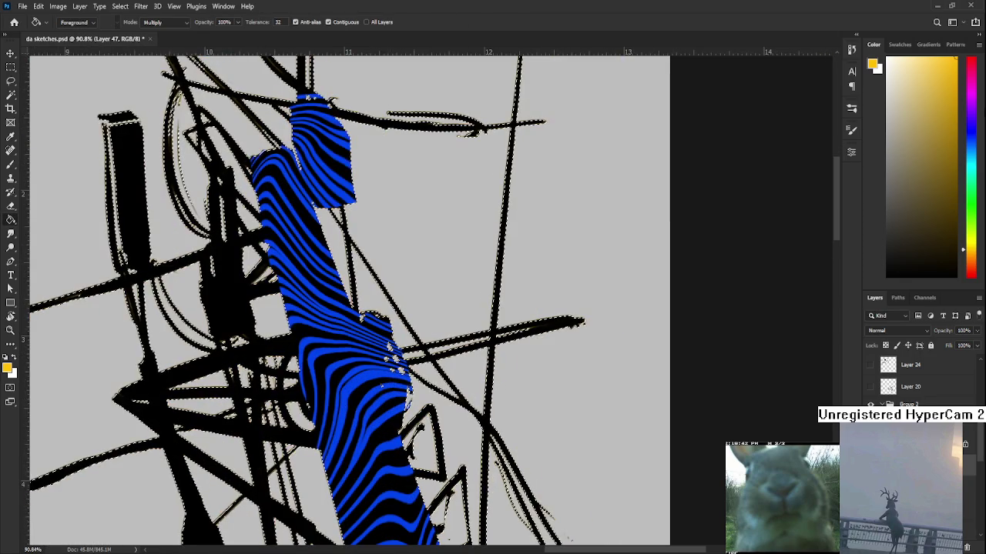
{"action": "left_click", "coordinate": [946, 77]}
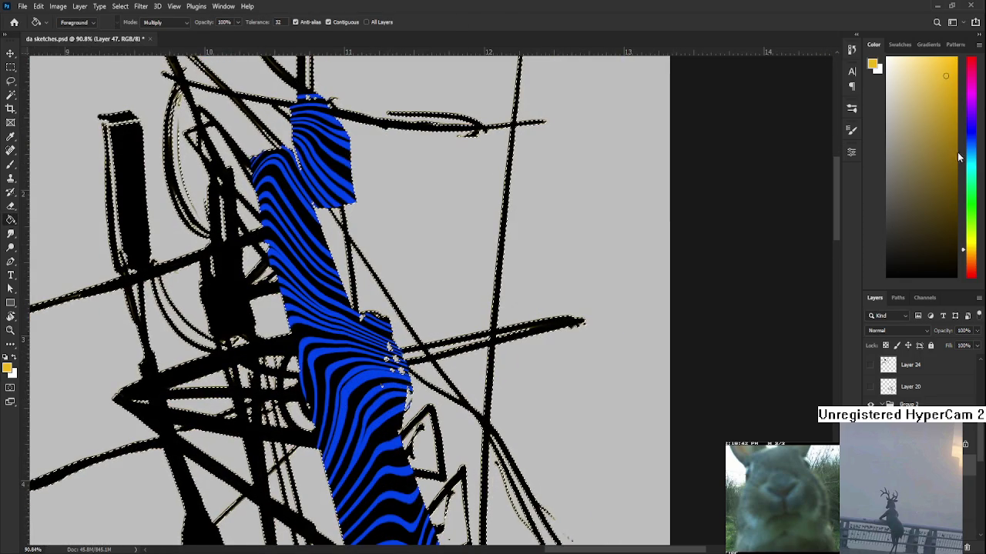
{"action": "left_click_drag", "start_coordinate": [974, 252], "coordinate": [972, 259]}
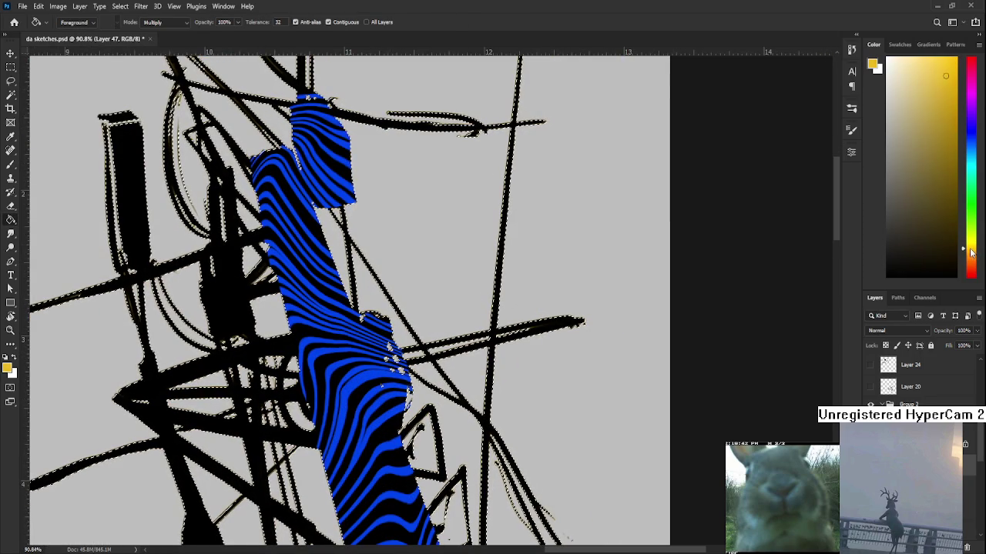
{"action": "left_click_drag", "start_coordinate": [972, 260], "coordinate": [974, 248]}
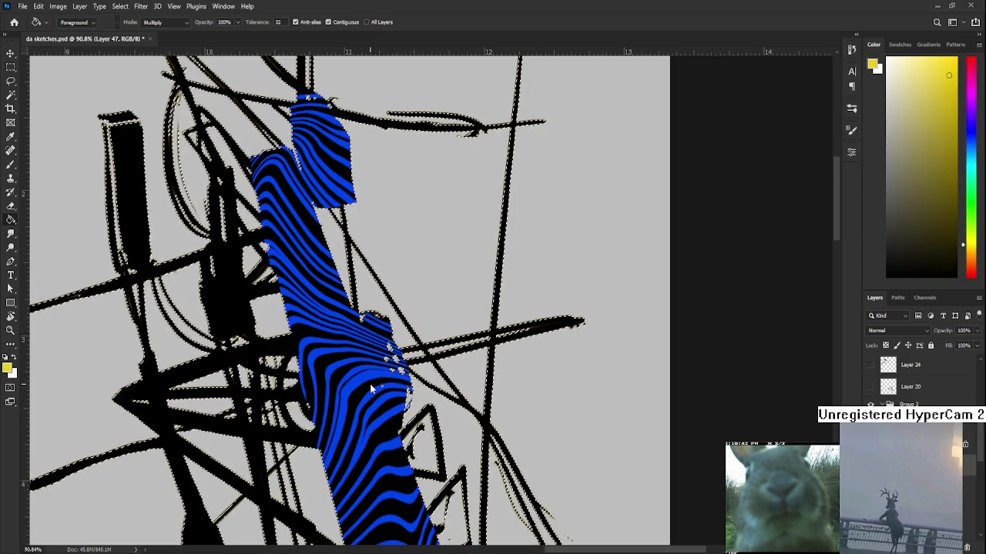
Try nudging the selection right and filling it yellow, then undo both.
{"action": "key", "text": "w"}
{"action": "left_click_drag", "start_coordinate": [430, 410], "coordinate": [444, 412]}
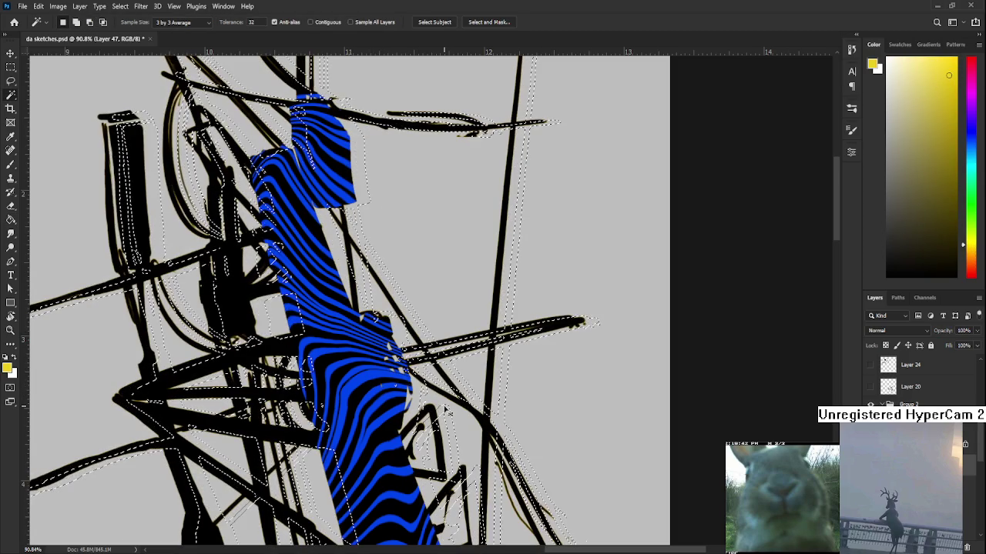
{"action": "key", "text": "g"}
{"action": "left_click", "coordinate": [425, 412]}
{"action": "key", "text": "ctrl+z"}
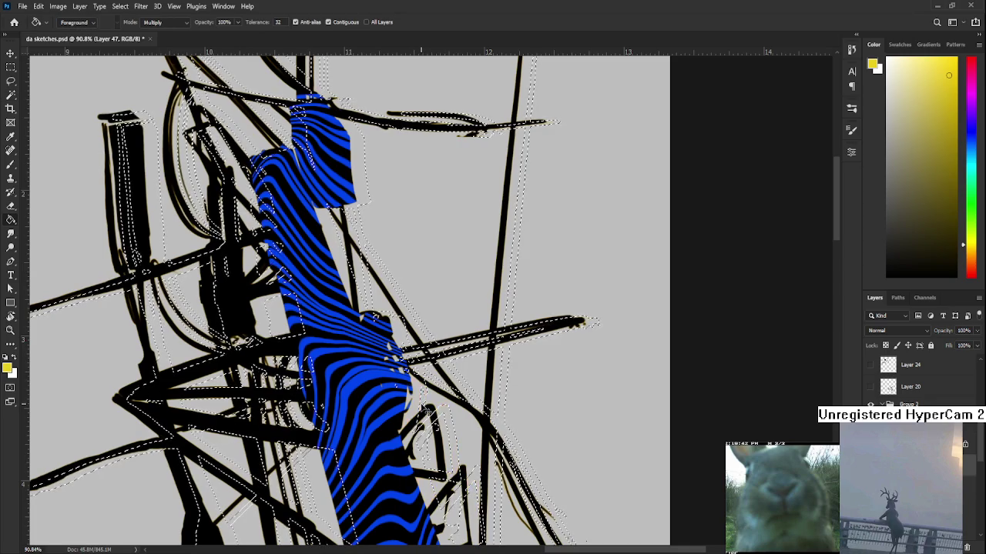
{"action": "key", "text": "ctrl+z"}
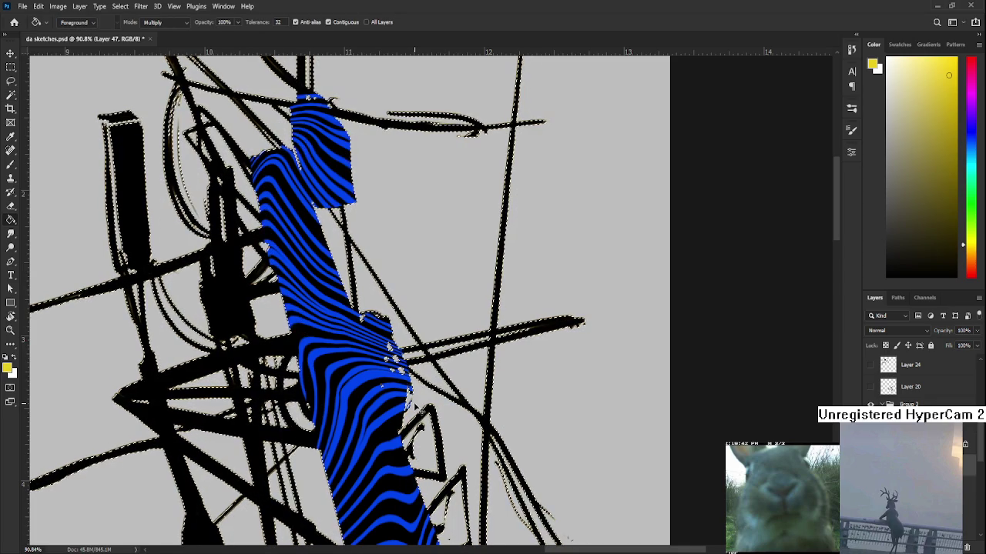
Reselect the black stroke areas by colour, clear the selection, and start Free Transform.
{"action": "key", "text": "w"}
{"action": "left_click_drag", "start_coordinate": [413, 408], "coordinate": [425, 419]}
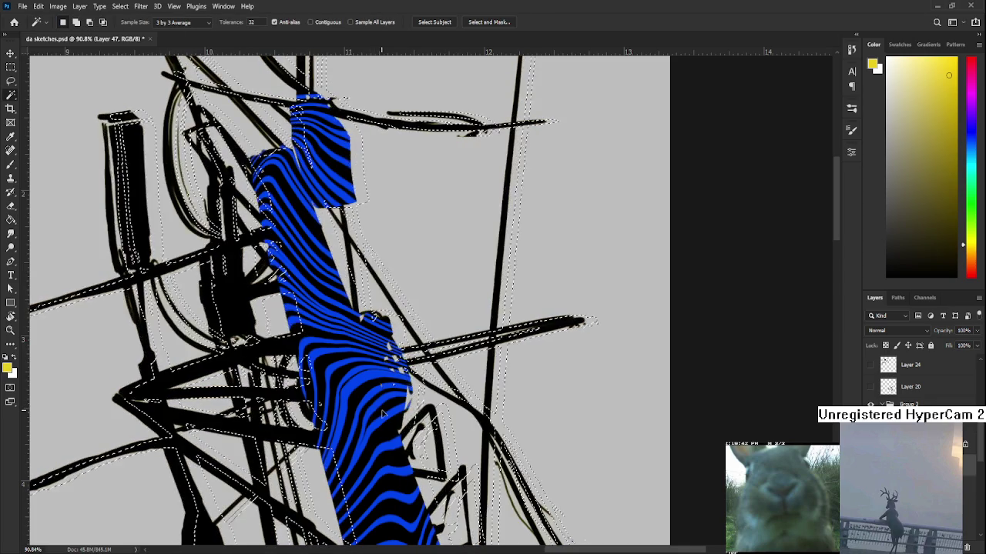
{"action": "scroll", "coordinate": [462, 415], "scroll_direction": "down", "scroll_amount": 4}
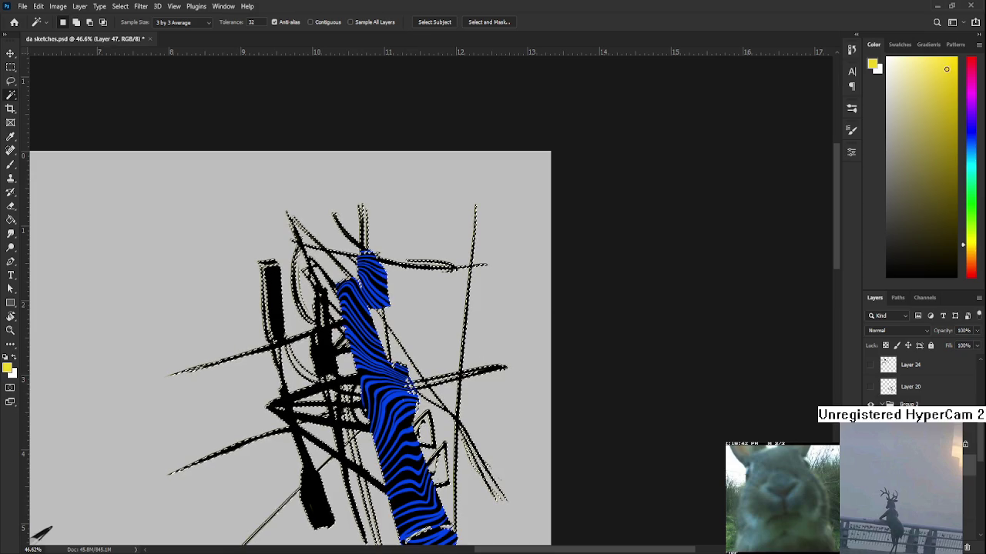
{"action": "key", "text": "g"}
{"action": "key", "text": "w"}
{"action": "left_click", "coordinate": [389, 427]}
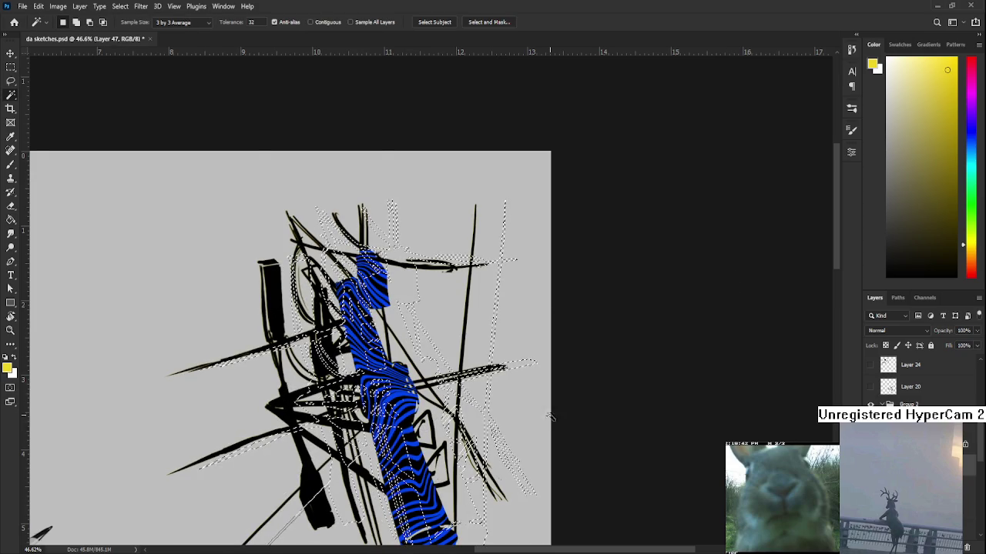
{"action": "key", "text": "l"}
{"action": "left_click", "coordinate": [513, 433]}
{"action": "key", "text": "ctrl+t"}
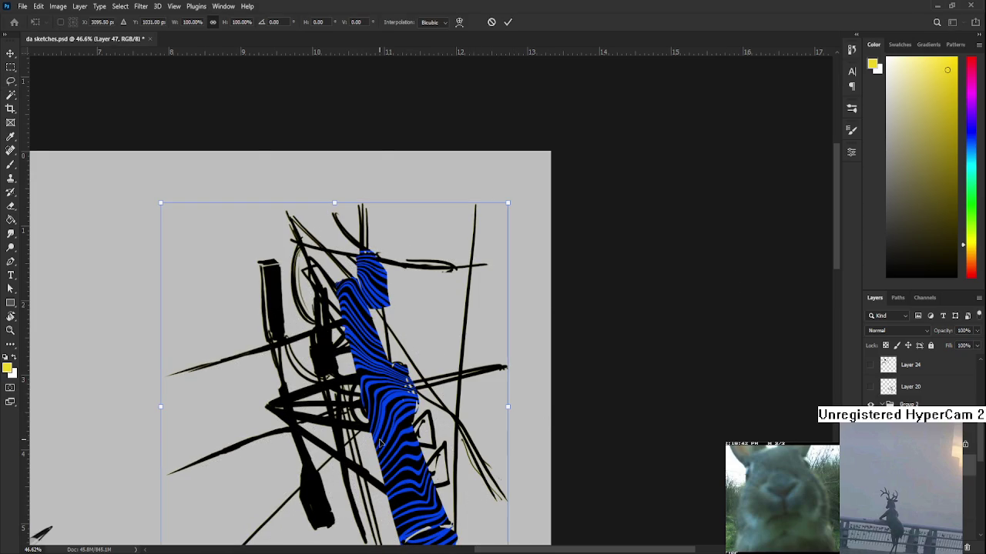
Offset the yellow stroke layer to the right and apply the transform.
{"action": "left_click_drag", "start_coordinate": [378, 444], "coordinate": [388, 444]}
{"action": "scroll", "coordinate": [392, 443], "scroll_direction": "down", "scroll_amount": 2}
{"action": "scroll", "coordinate": [392, 447], "scroll_direction": "down", "scroll_amount": 2}
{"action": "scroll", "coordinate": [397, 458], "scroll_direction": "up", "scroll_amount": 5}
{"action": "mouse_move", "coordinate": [396, 457]}
{"action": "left_mouse_down"}
{"action": "mouse_move", "coordinate": [400, 391]}
{"action": "mouse_move", "coordinate": [418, 368]}
{"action": "left_mouse_up"}
{"action": "key", "text": "Return"}
Lasso and delete the yellow strokes on the left side and above the cylinder.
{"action": "scroll", "coordinate": [406, 273], "scroll_direction": "down", "scroll_amount": 2}
{"action": "scroll", "coordinate": [412, 281], "scroll_direction": "down", "scroll_amount": 2}
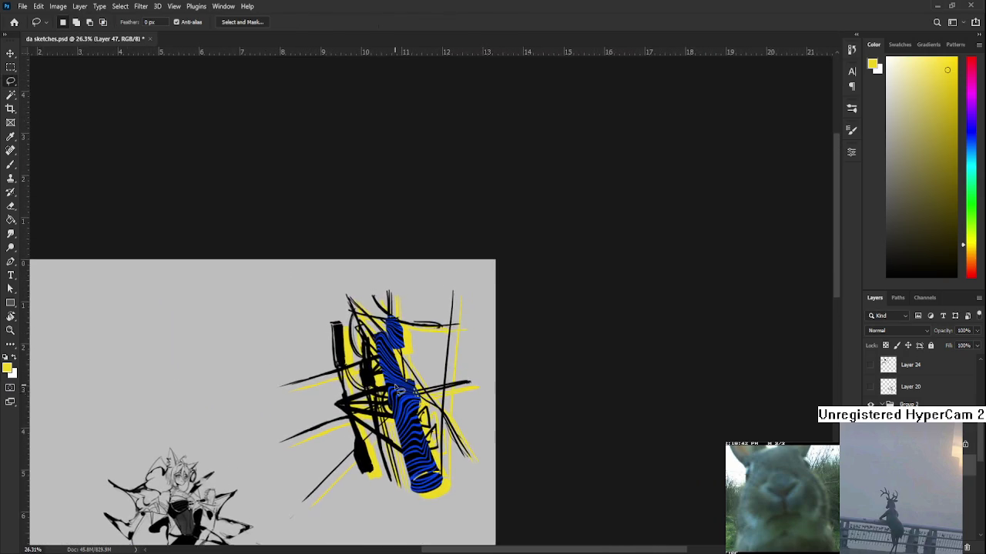
{"action": "scroll", "coordinate": [414, 394], "scroll_direction": "up", "scroll_amount": 2}
{"action": "scroll", "coordinate": [377, 424], "scroll_direction": "up", "scroll_amount": 1}
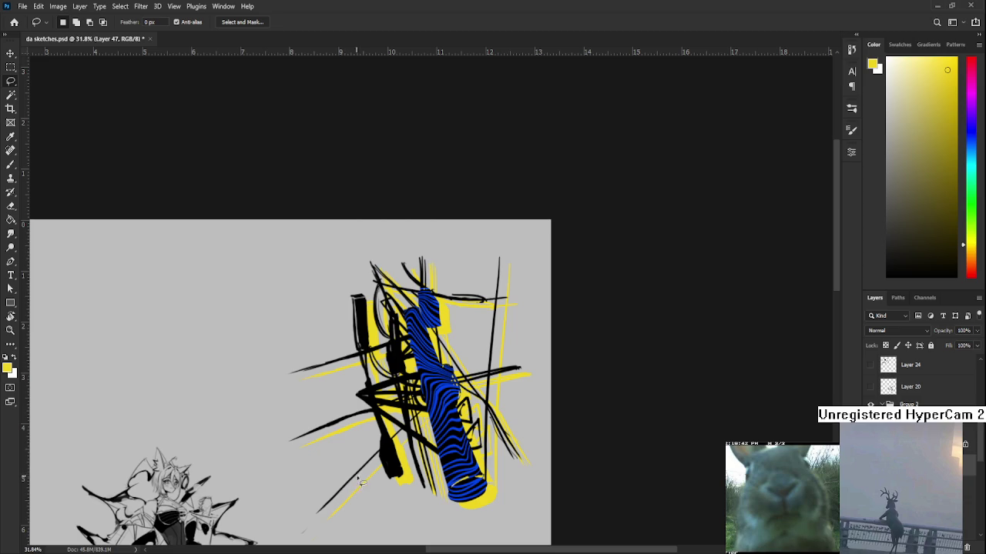
{"action": "left_click_drag", "start_coordinate": [439, 454], "coordinate": [316, 543]}
{"action": "key", "text": "Delete"}
{"action": "key", "text": "ctrl+d"}
{"action": "left_click_drag", "start_coordinate": [446, 297], "coordinate": [458, 275]}
{"action": "key", "text": "Delete"}
{"action": "key", "text": "ctrl+d"}
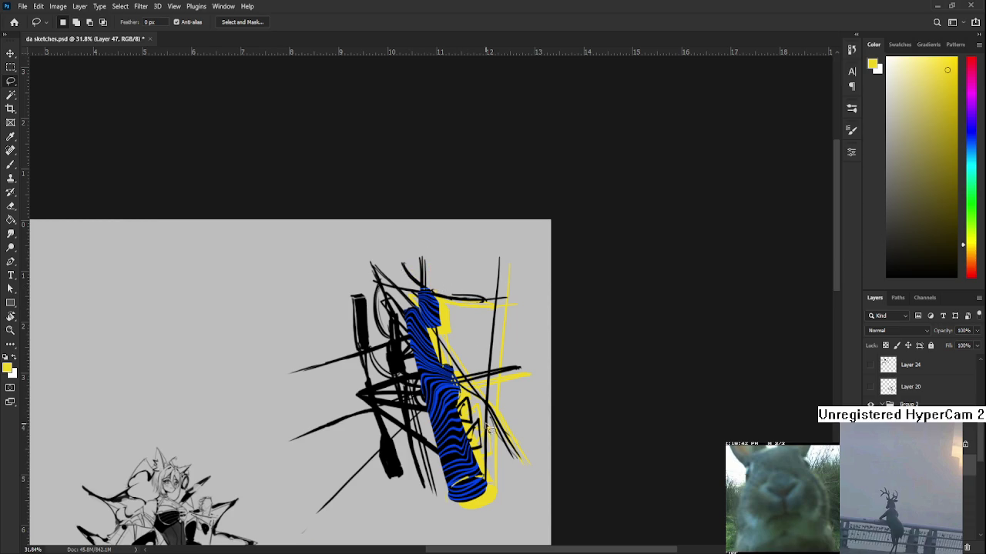
Recentre the blue and yellow sketch and nudge the paint colour toward orange.
{"action": "scroll", "coordinate": [489, 396], "scroll_direction": "down", "scroll_amount": 3}
{"action": "scroll", "coordinate": [488, 346], "scroll_direction": "up", "scroll_amount": 2}
{"action": "scroll", "coordinate": [487, 346], "scroll_direction": "up", "scroll_amount": 1}
{"action": "left_click_drag", "start_coordinate": [488, 346], "coordinate": [262, 518]}
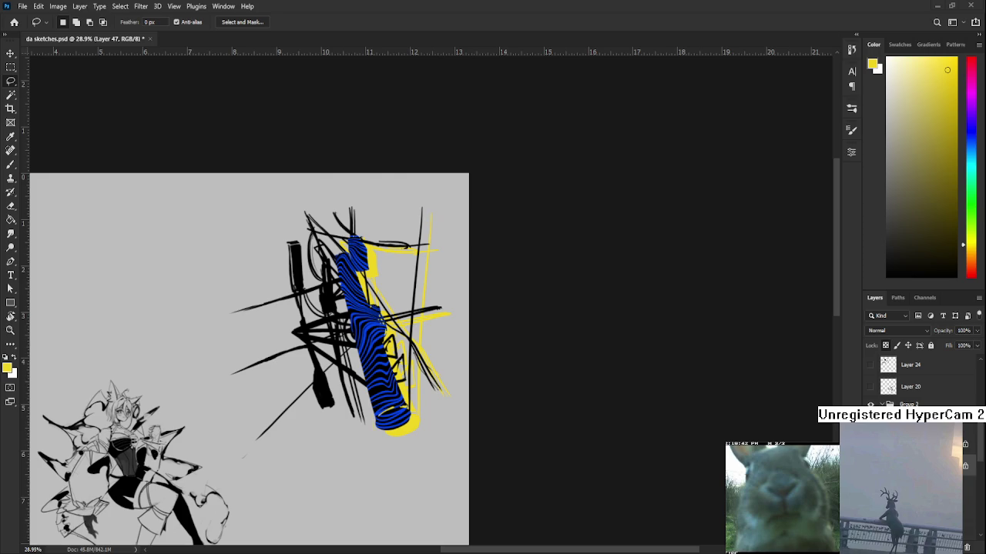
{"action": "left_click_drag", "start_coordinate": [967, 245], "coordinate": [968, 249]}
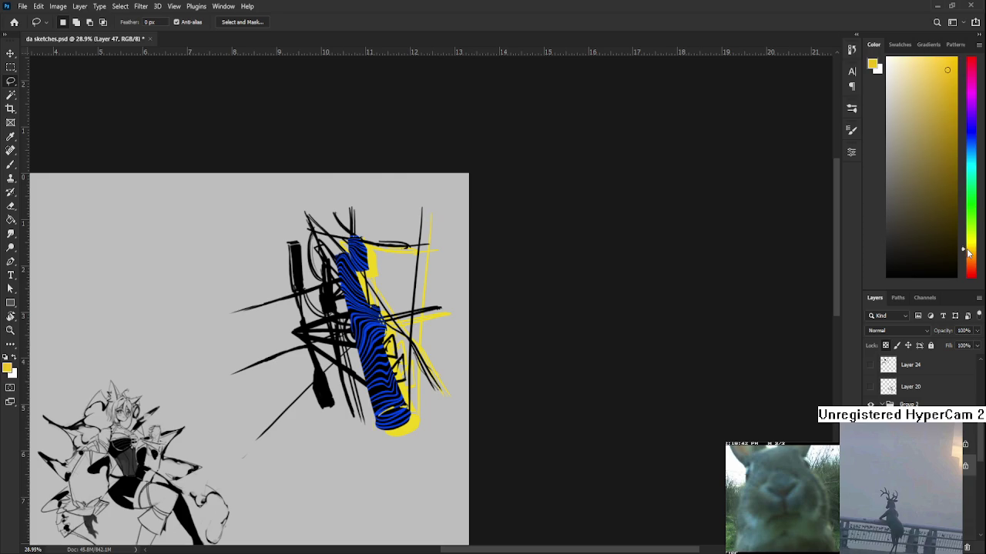
Paint yellow with a size-200 brush along the cylinder's right side and top, then sample lemon yellow.
{"action": "key", "text": "b"}
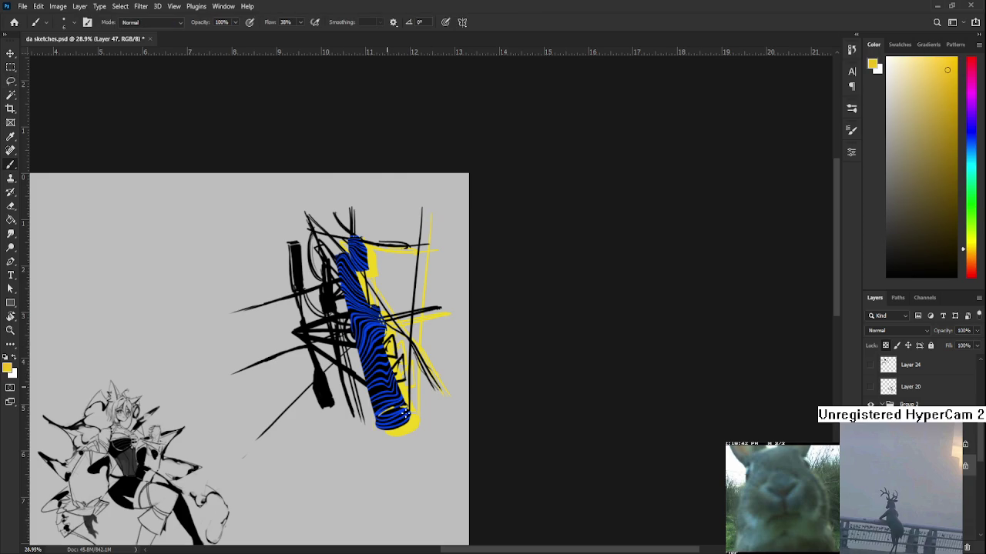
{"action": "key", "text": "bracketright"}
{"action": "key", "text": "bracketright"}
{"action": "key", "text": "bracketright"}
{"action": "left_click_drag", "start_coordinate": [431, 369], "coordinate": [441, 313]}
{"action": "left_click_drag", "start_coordinate": [447, 248], "coordinate": [397, 254]}
{"action": "left_click", "coordinate": [377, 252], "text": "alt"}
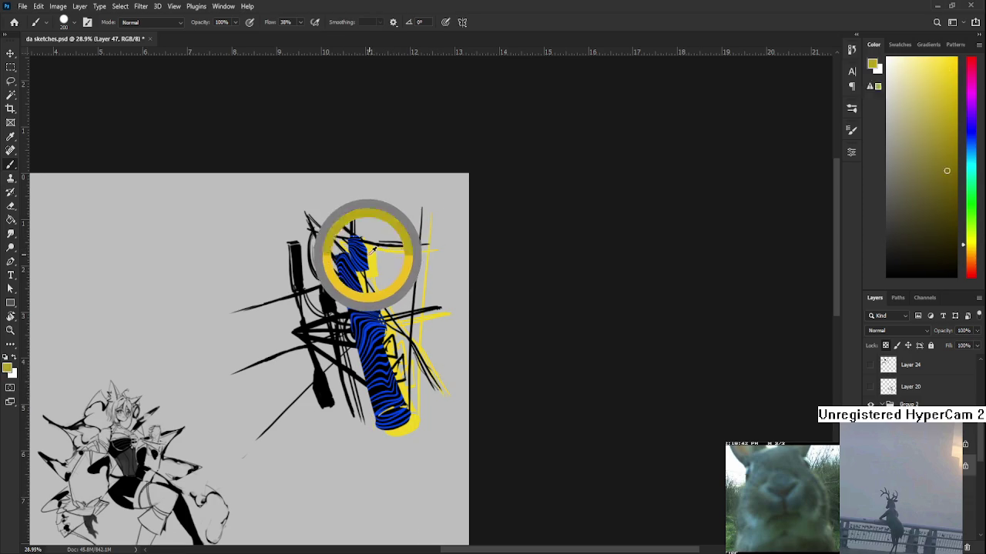
{"action": "left_click", "coordinate": [377, 256], "text": "alt"}
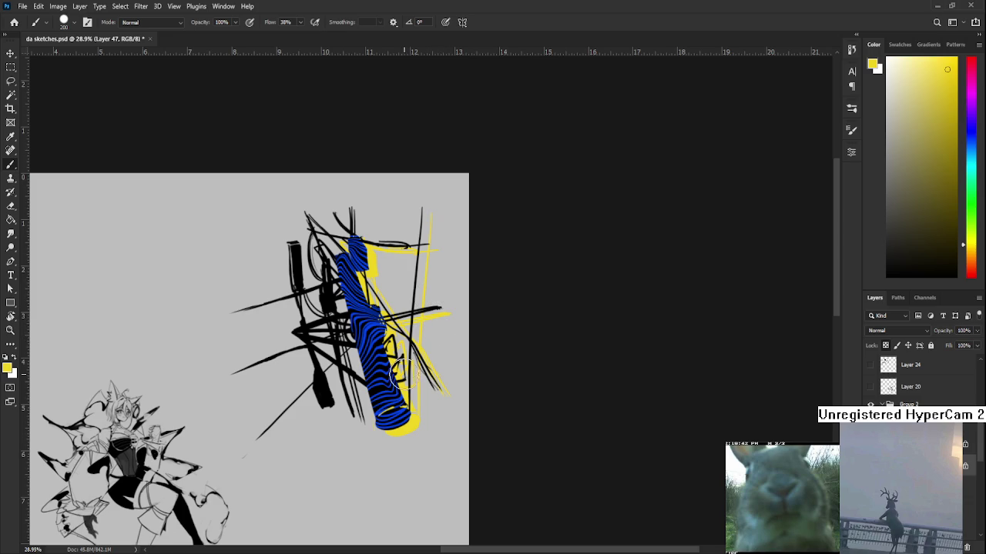
{"action": "scroll", "coordinate": [387, 395], "scroll_direction": "up", "scroll_amount": 1}
{"action": "scroll", "coordinate": [388, 395], "scroll_direction": "up", "scroll_amount": 1}
{"action": "scroll", "coordinate": [393, 400], "scroll_direction": "up", "scroll_amount": 1}
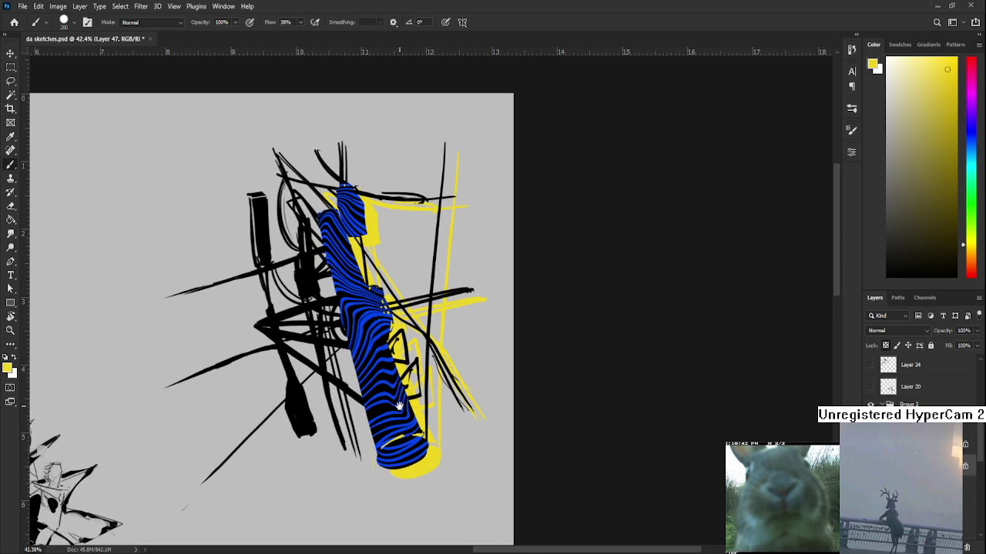
{"action": "scroll", "coordinate": [398, 409], "scroll_direction": "down", "scroll_amount": 1}
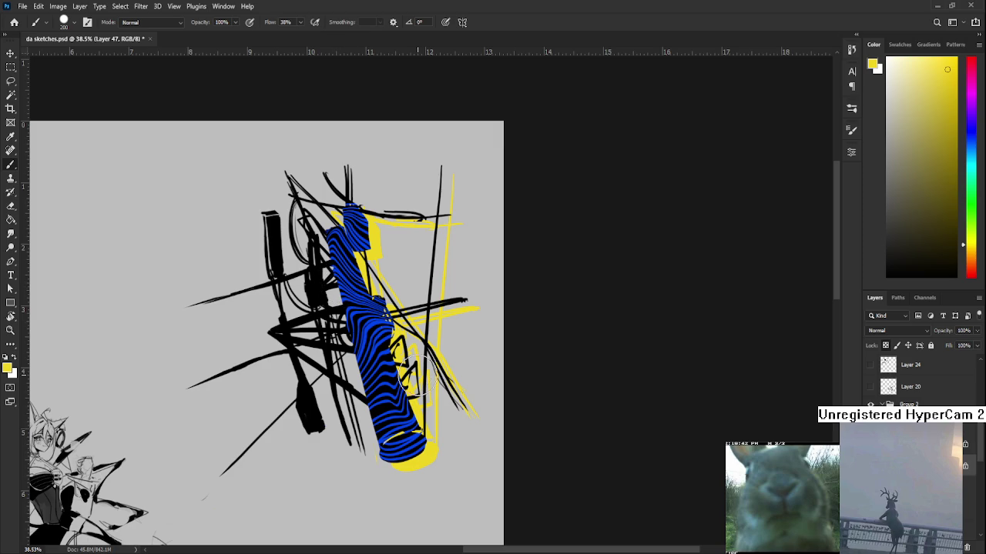
{"action": "scroll", "coordinate": [431, 378], "scroll_direction": "up", "scroll_amount": 2}
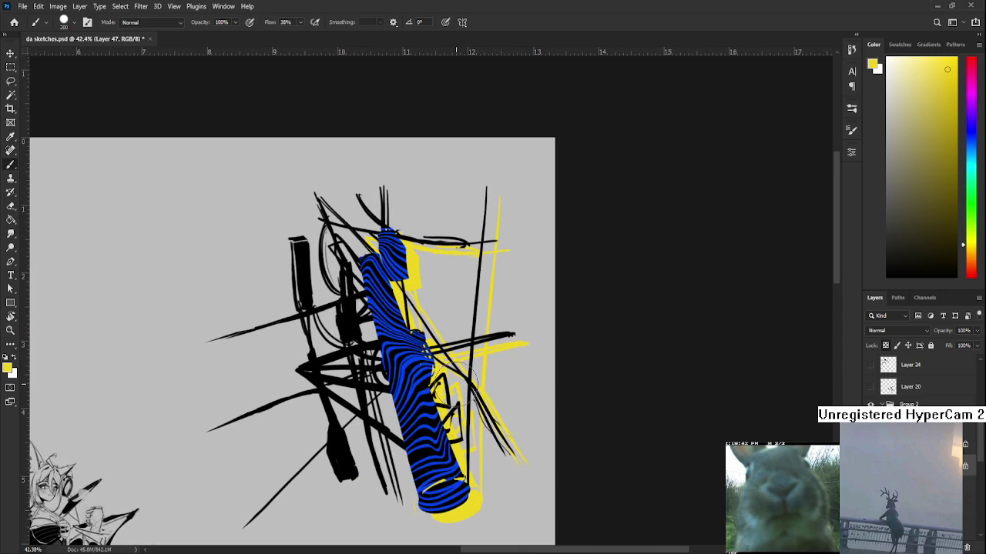
{"action": "scroll", "coordinate": [231, 262], "scroll_direction": "up", "scroll_amount": 3}
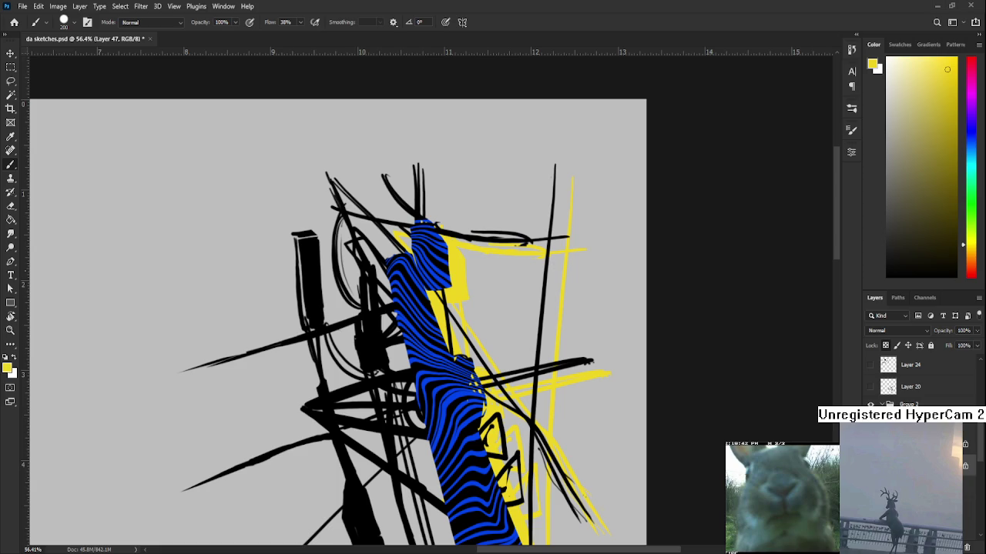
{"action": "scroll", "coordinate": [493, 297], "scroll_direction": "down", "scroll_amount": 1}
{"action": "scroll", "coordinate": [493, 293], "scroll_direction": "down", "scroll_amount": 1}
{"action": "scroll", "coordinate": [481, 362], "scroll_direction": "down", "scroll_amount": 2}
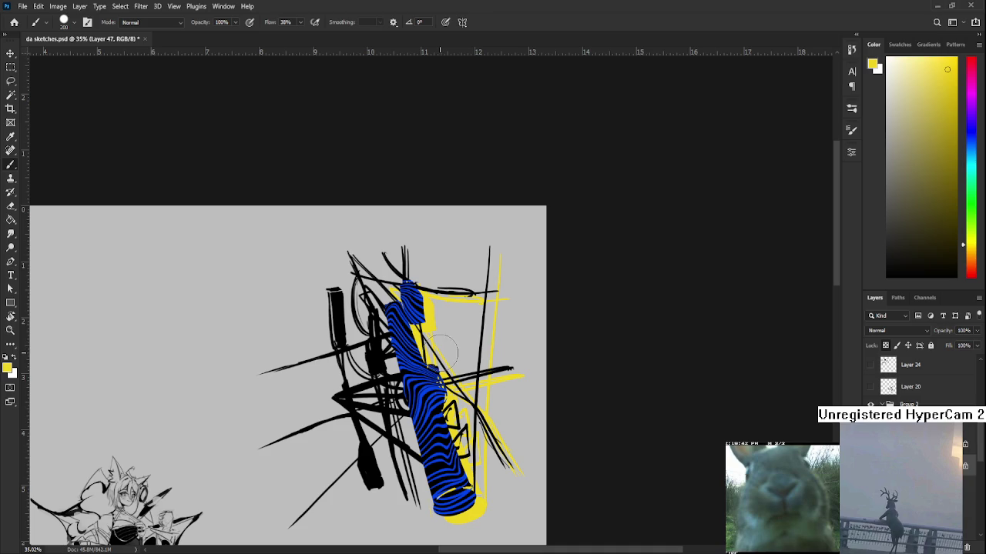
{"action": "scroll", "coordinate": [418, 316], "scroll_direction": "up", "scroll_amount": 1}
{"action": "scroll", "coordinate": [422, 320], "scroll_direction": "up", "scroll_amount": 1}
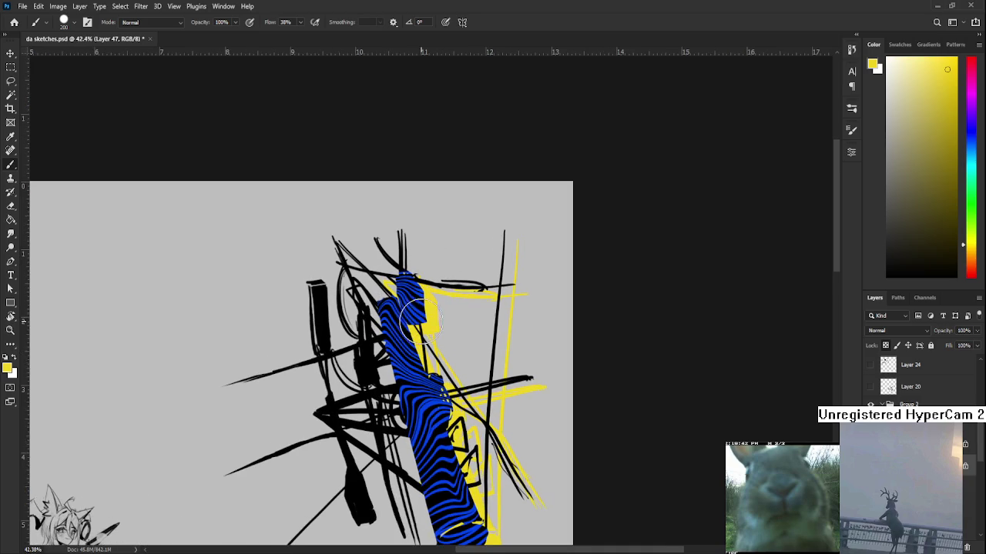
Zoom in, select the layer below, and create the empty Layer 48.
{"action": "scroll", "coordinate": [427, 327], "scroll_direction": "up", "scroll_amount": 1}
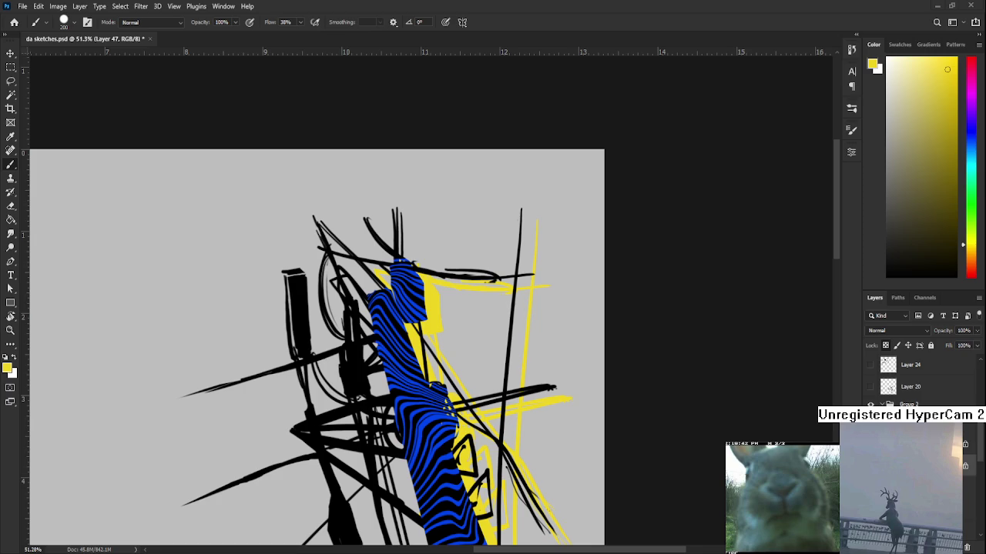
{"action": "scroll", "coordinate": [478, 344], "scroll_direction": "down", "scroll_amount": 2}
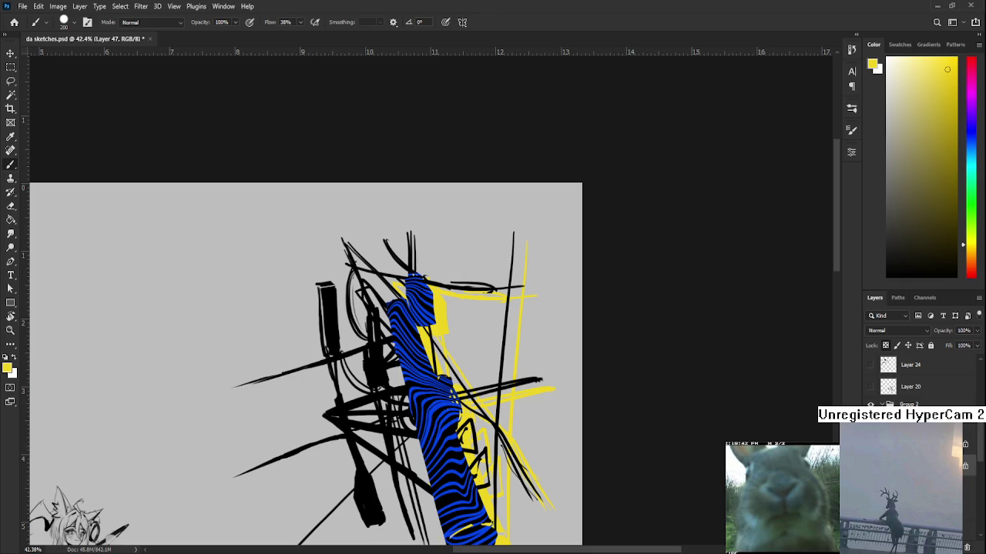
{"action": "scroll", "coordinate": [467, 366], "scroll_direction": "up", "scroll_amount": 2, "text": "alt"}
{"action": "key", "text": "alt+bracketright"}
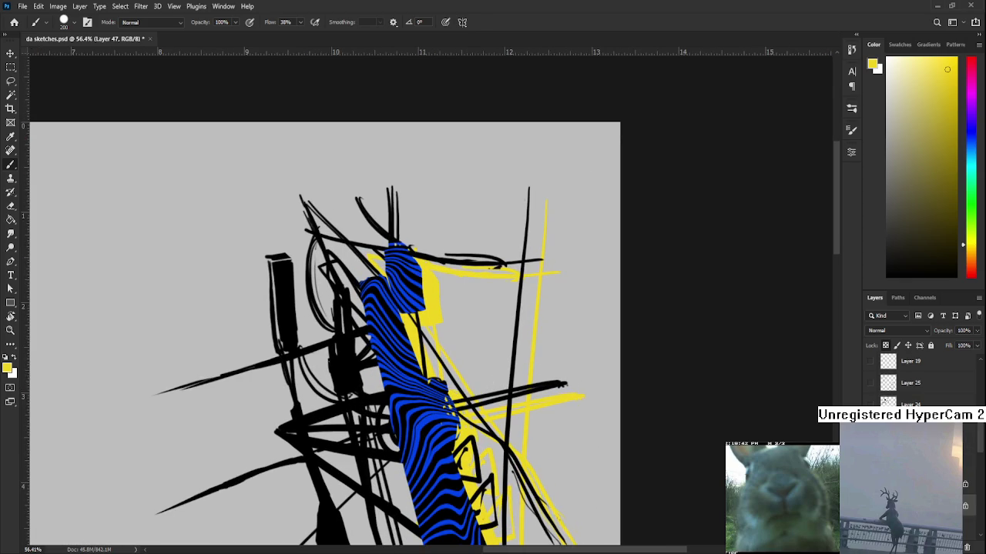
{"action": "key", "text": "alt+bracketright"}
{"action": "key", "text": "alt+bracketright"}
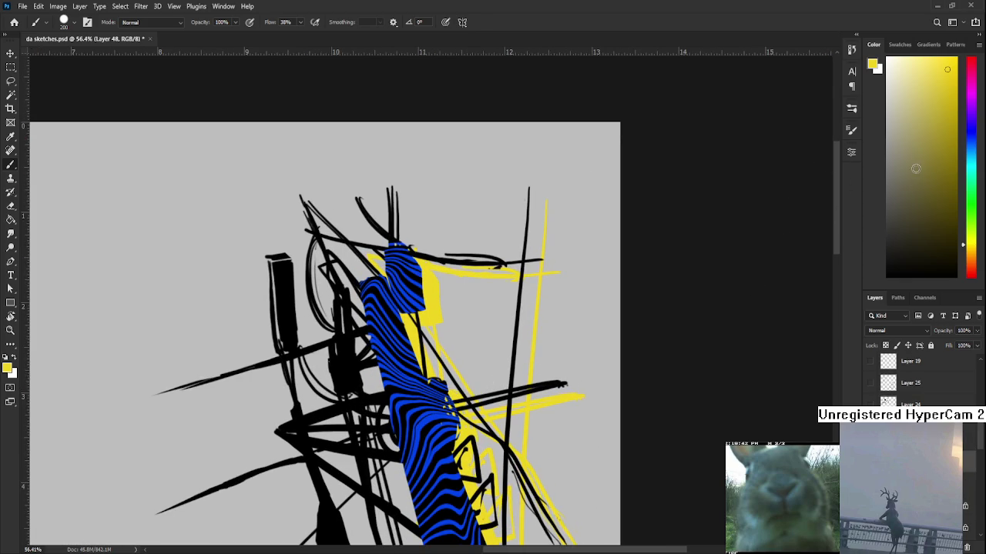
Choose a near-black paint colour and test dark strokes above the cylinder, undoing them.
{"action": "mouse_move", "coordinate": [920, 171]}
{"action": "left_mouse_down"}
{"action": "mouse_move", "coordinate": [866, 236]}
{"action": "mouse_move", "coordinate": [869, 187]}
{"action": "left_mouse_up"}
{"action": "left_click_drag", "start_coordinate": [869, 187], "coordinate": [839, 244]}
{"action": "left_click_drag", "start_coordinate": [489, 269], "coordinate": [458, 260]}
{"action": "key", "text": "ctrl+z"}
{"action": "key", "text": "bracketleft"}
{"action": "key", "text": "bracketleft"}
{"action": "key", "text": "bracketleft"}
{"action": "key", "text": "bracketleft"}
{"action": "key", "text": "bracketleft"}
{"action": "key", "text": "bracketleft"}
{"action": "mouse_move", "coordinate": [416, 245]}
{"action": "left_mouse_down"}
{"action": "mouse_move", "coordinate": [450, 239]}
{"action": "mouse_move", "coordinate": [435, 258]}
{"action": "left_mouse_up"}
{"action": "key", "text": "ctrl+z"}
Shape the bird's dark body with a size-30 eraser and extend its tail down-right.
{"action": "key", "text": "e"}
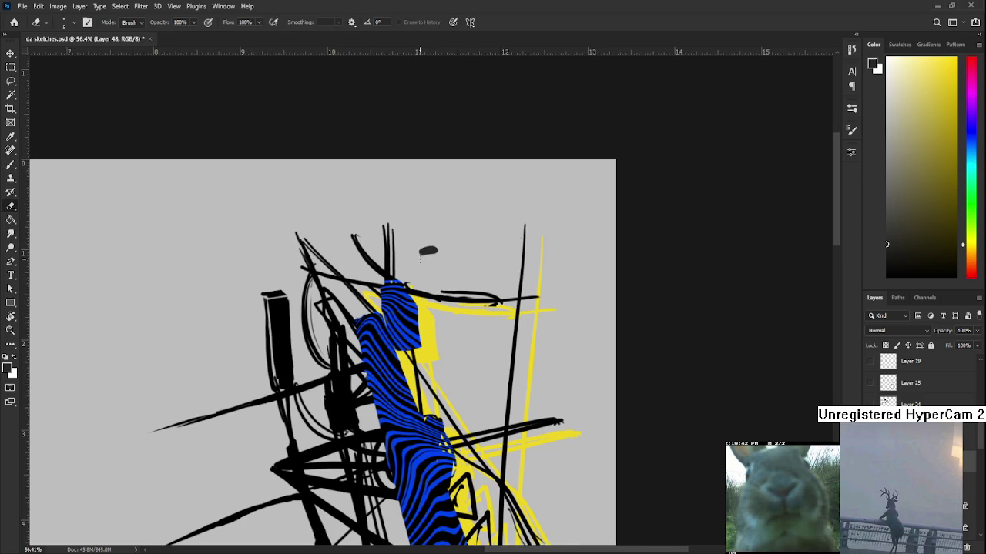
{"action": "key", "text": "bracketright"}
{"action": "key", "text": "bracketright"}
{"action": "key", "text": "bracketright"}
{"action": "mouse_move", "coordinate": [422, 257]}
{"action": "left_mouse_down"}
{"action": "mouse_move", "coordinate": [436, 264]}
{"action": "mouse_move", "coordinate": [455, 247]}
{"action": "mouse_move", "coordinate": [439, 255]}
{"action": "left_mouse_up"}
{"action": "key", "text": "b"}
{"action": "key", "text": "ctrl+z"}
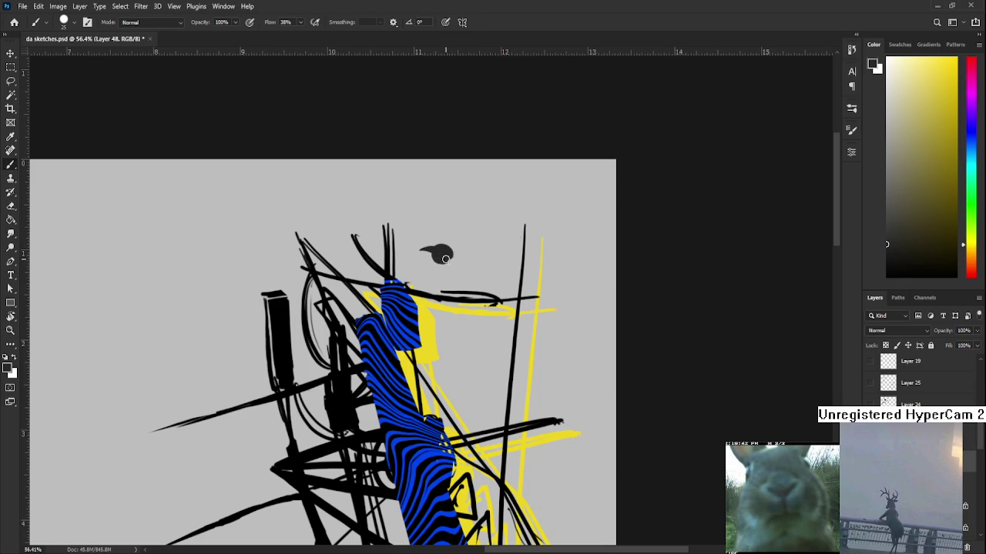
{"action": "key", "text": "e"}
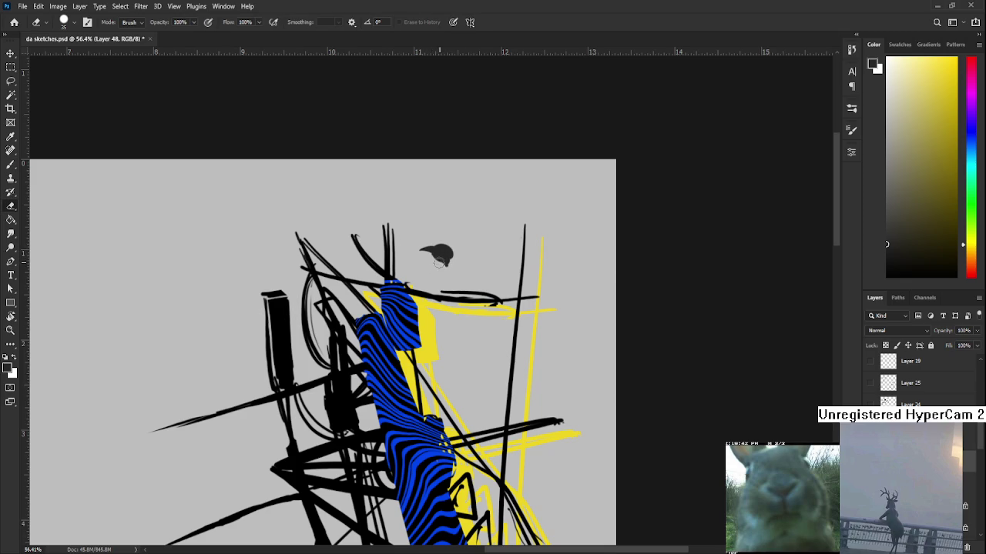
{"action": "mouse_move", "coordinate": [466, 270]}
{"action": "left_mouse_down"}
{"action": "mouse_move", "coordinate": [387, 275]}
{"action": "mouse_move", "coordinate": [414, 302]}
{"action": "left_mouse_up"}
{"action": "key", "text": "b"}
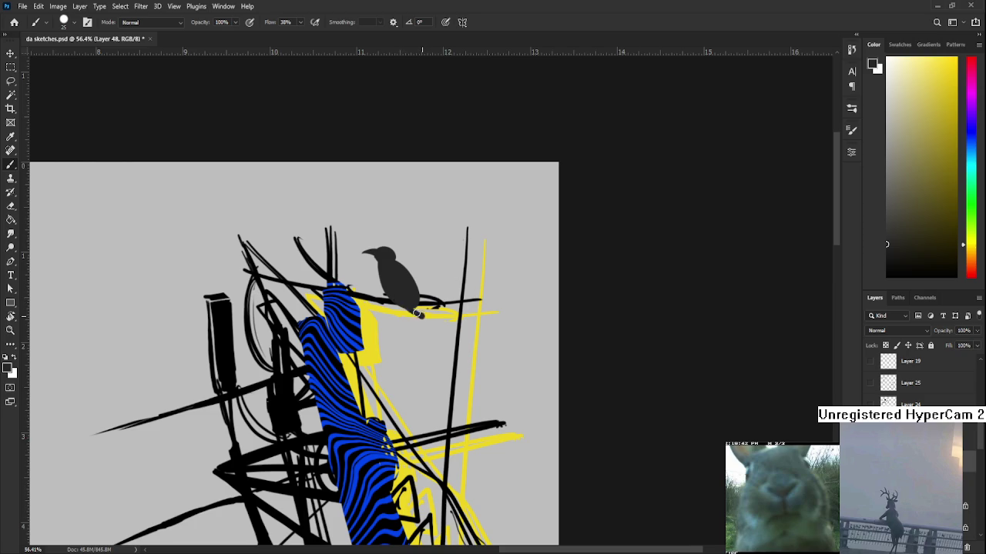
{"action": "mouse_move", "coordinate": [403, 302]}
{"action": "left_mouse_down"}
{"action": "mouse_move", "coordinate": [432, 322]}
{"action": "mouse_move", "coordinate": [442, 318]}
{"action": "mouse_move", "coordinate": [436, 335]}
{"action": "mouse_move", "coordinate": [445, 321]}
{"action": "left_mouse_up"}
Trim the tail edges and darken and extend the bird's tail down-right.
{"action": "key", "text": "ctrl+z"}
{"action": "key", "text": "e"}
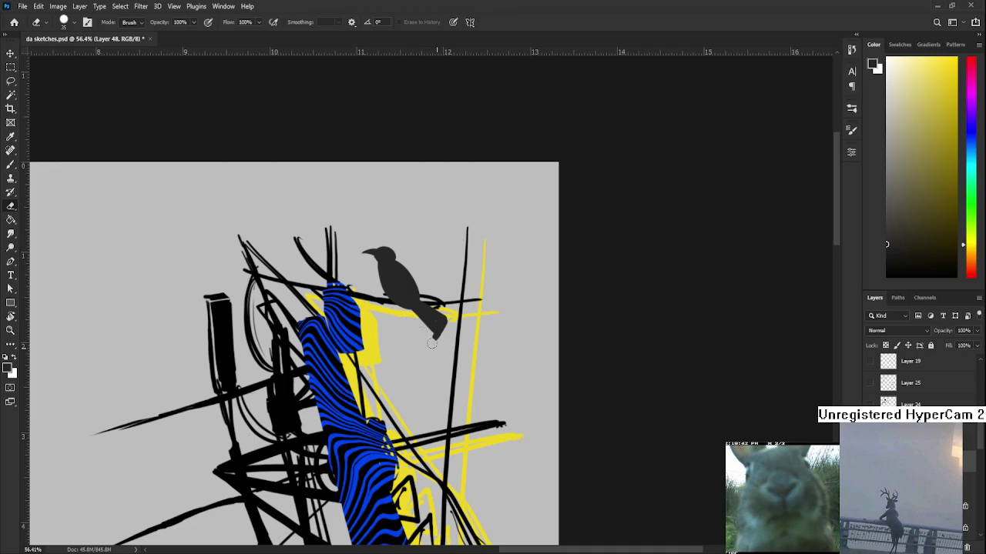
{"action": "left_click_drag", "start_coordinate": [451, 326], "coordinate": [439, 343]}
{"action": "scroll", "coordinate": [454, 308], "scroll_direction": "up", "scroll_amount": 2}
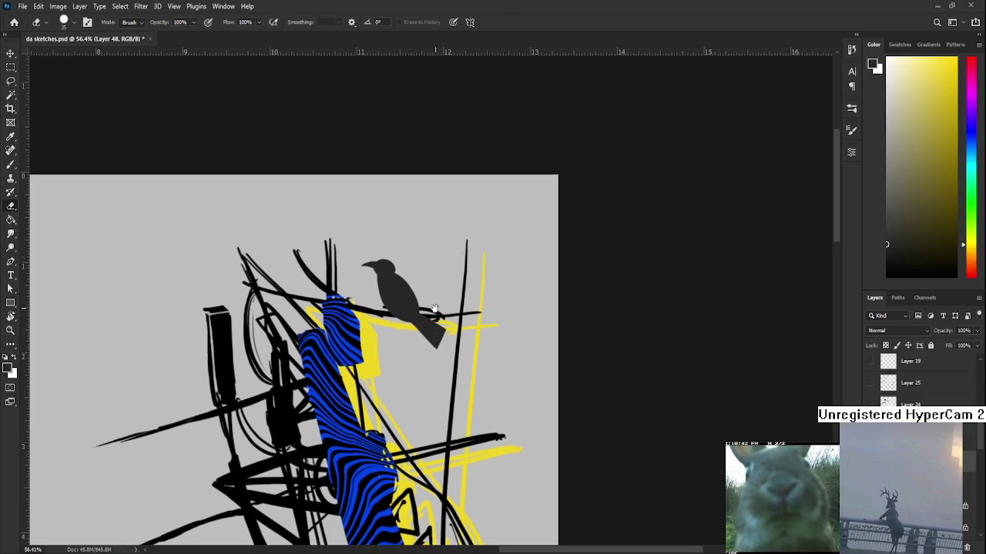
{"action": "key", "text": "b"}
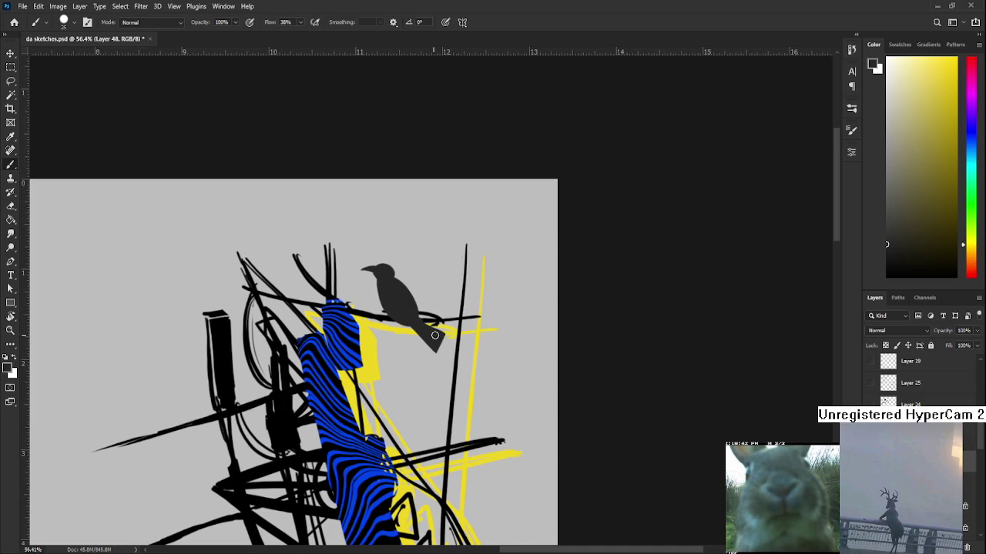
{"action": "left_click_drag", "start_coordinate": [446, 334], "coordinate": [447, 352]}
{"action": "key", "text": "e"}
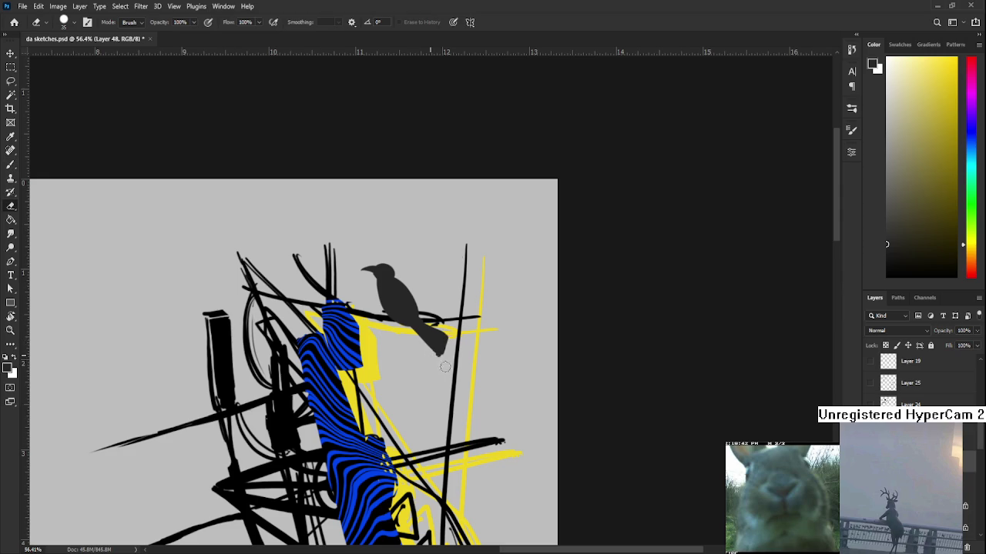
{"action": "key", "text": "b"}
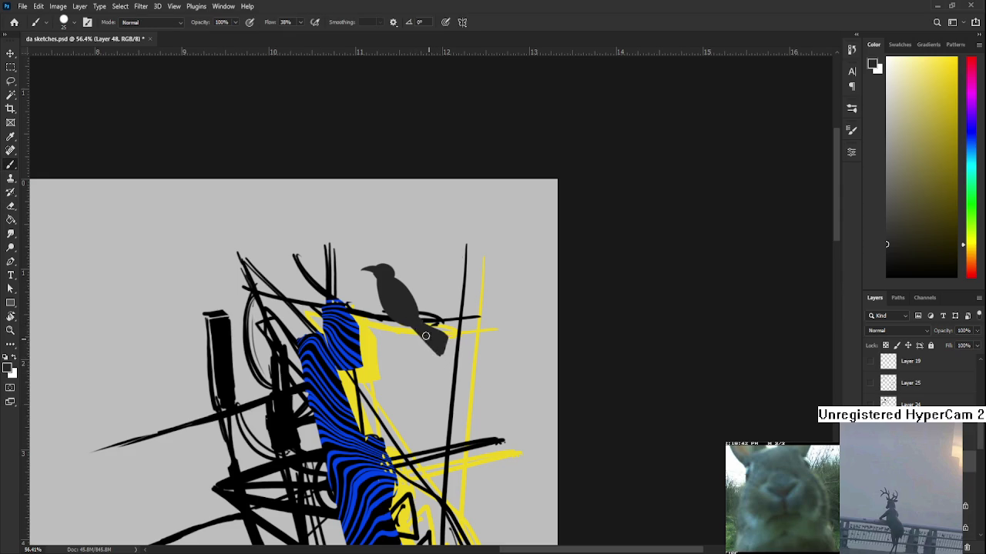
{"action": "left_click_drag", "start_coordinate": [416, 328], "coordinate": [434, 350]}
Erase the tail tip and repaint the tail extending downward.
{"action": "key", "text": "e"}
{"action": "left_click_drag", "start_coordinate": [453, 331], "coordinate": [436, 368]}
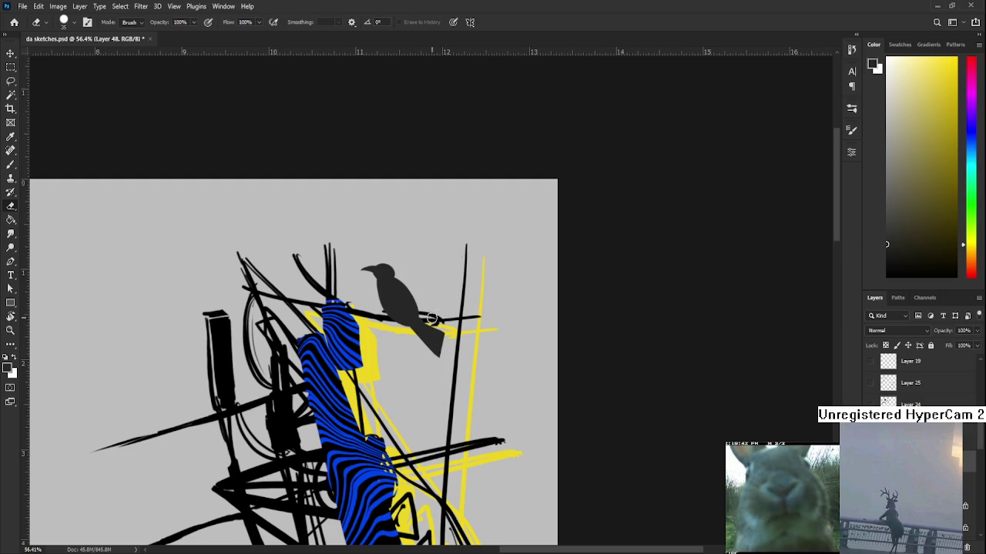
{"action": "key", "text": "b"}
{"action": "left_click_drag", "start_coordinate": [429, 345], "coordinate": [428, 330]}
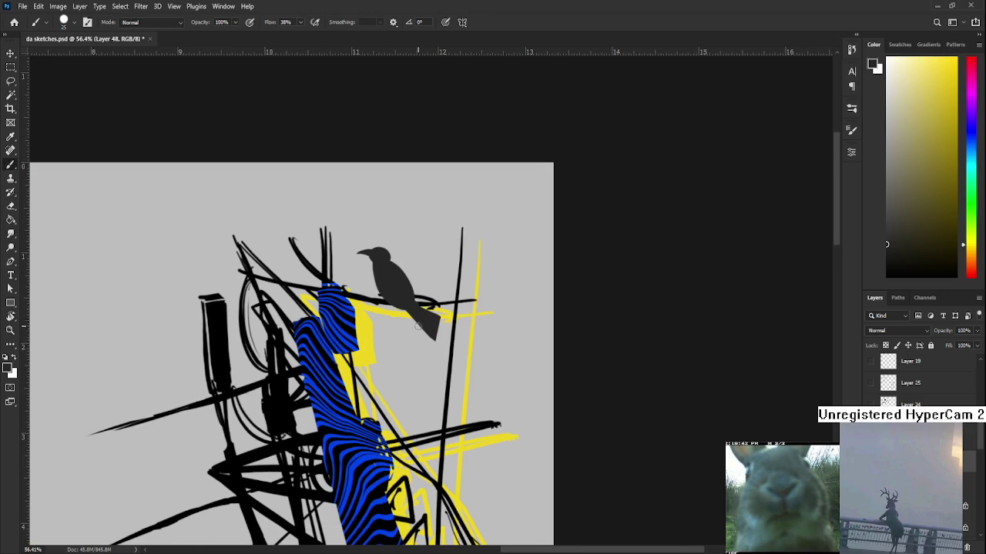
{"action": "key", "text": "e"}
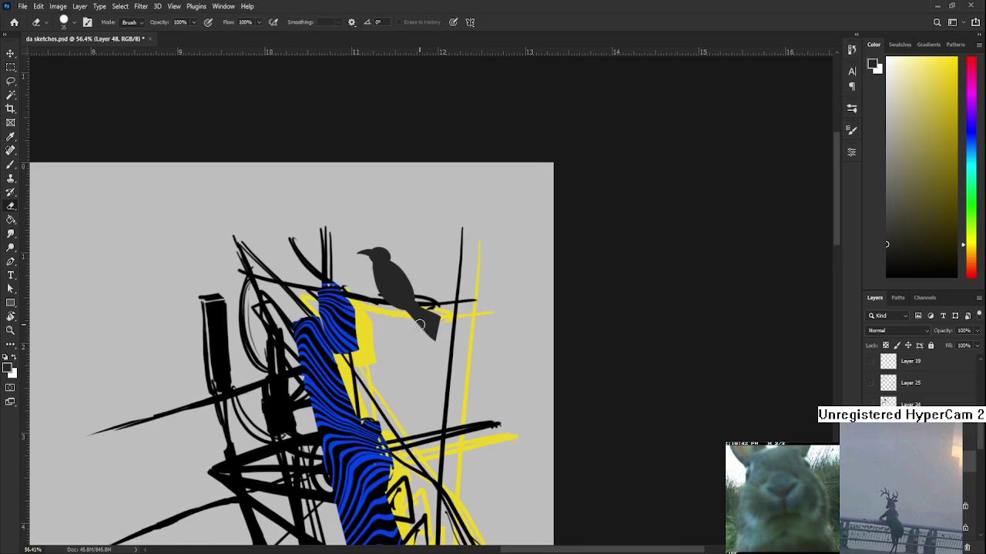
{"action": "left_click_drag", "start_coordinate": [421, 321], "coordinate": [435, 338]}
{"action": "key", "text": "b"}
{"action": "left_click_drag", "start_coordinate": [409, 304], "coordinate": [449, 346]}
{"action": "key", "text": "ctrl+z"}
{"action": "mouse_move", "coordinate": [422, 312]}
{"action": "left_mouse_down"}
{"action": "mouse_move", "coordinate": [449, 348]}
{"action": "mouse_move", "coordinate": [471, 322]}
{"action": "mouse_move", "coordinate": [435, 352]}
{"action": "left_mouse_up"}
Erase a bit more of the tail tip with a smaller eraser.
{"action": "key", "text": "e"}
{"action": "key", "text": "ctrl+z"}
{"action": "key", "text": "ctrl+z"}
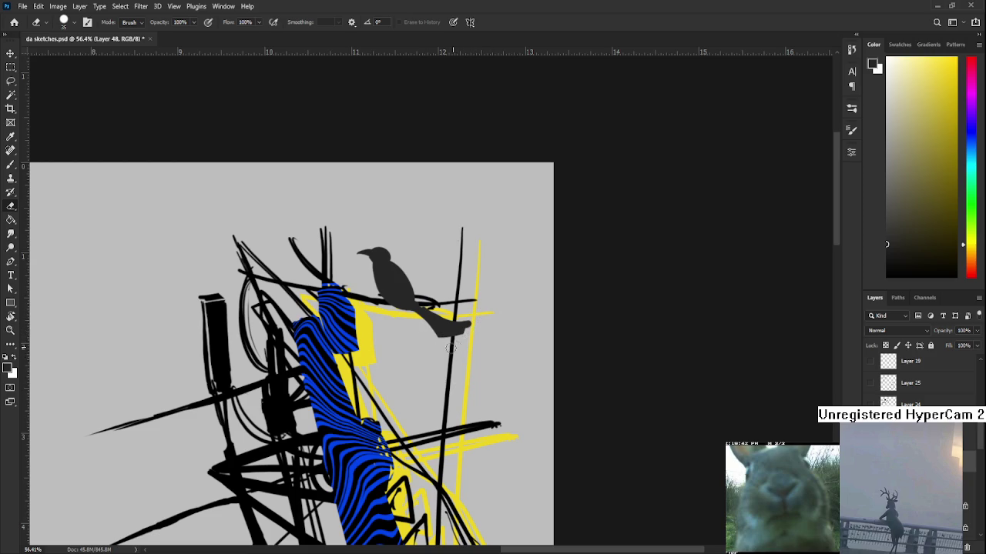
{"action": "left_click_drag", "start_coordinate": [479, 331], "coordinate": [461, 330]}
{"action": "scroll", "coordinate": [415, 267], "scroll_direction": "up", "scroll_amount": 1}
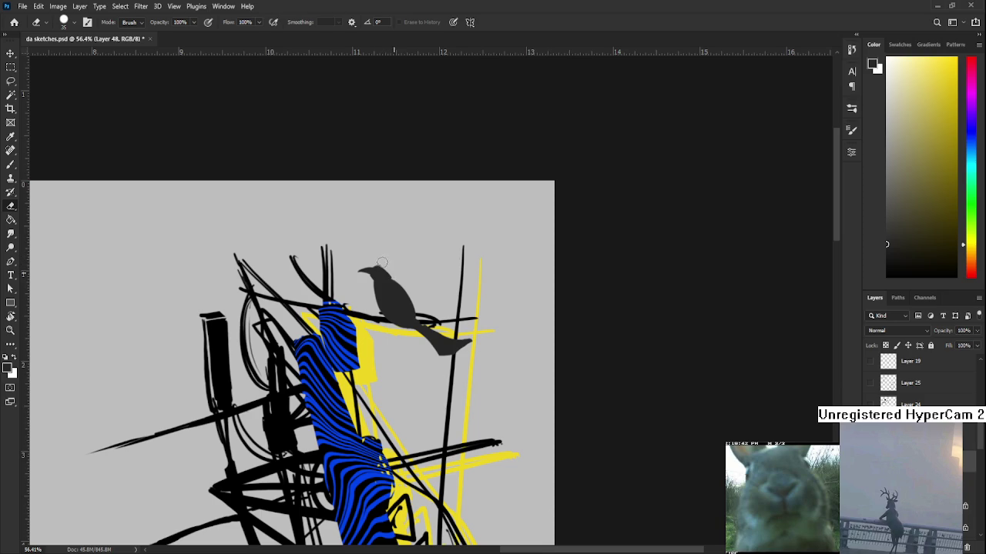
{"action": "key", "text": "bracketleft"}
{"action": "key", "text": "b"}
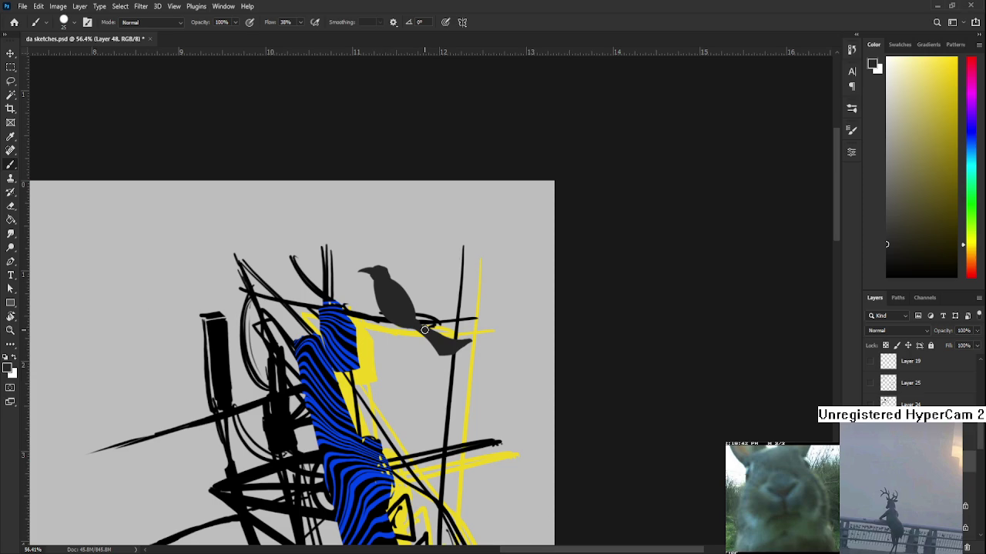
{"action": "scroll", "coordinate": [416, 323], "scroll_direction": "up", "scroll_amount": 2}
{"action": "key", "text": "e"}
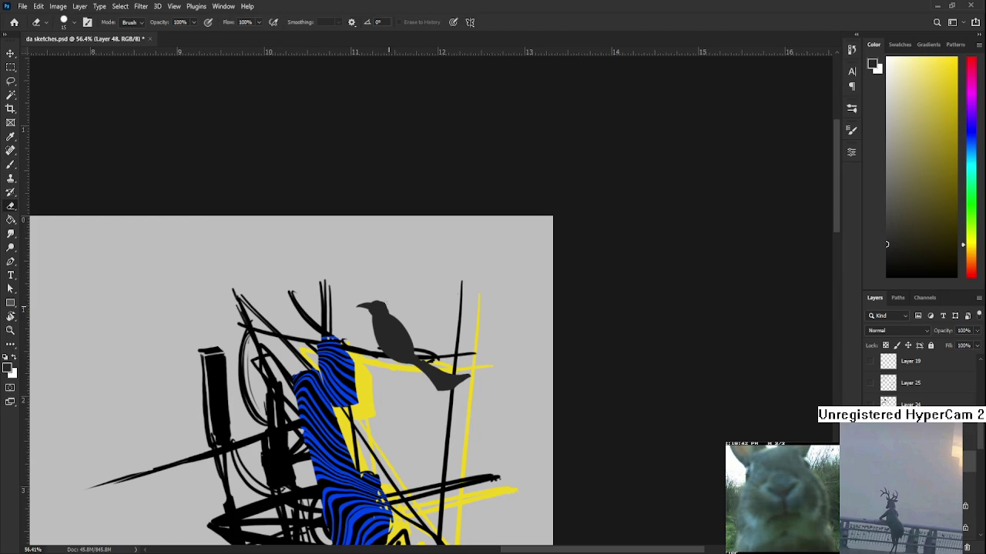
Paint a tall wing sweeping up-right from the perched bird, undoing the false strokes.
{"action": "key", "text": "b"}
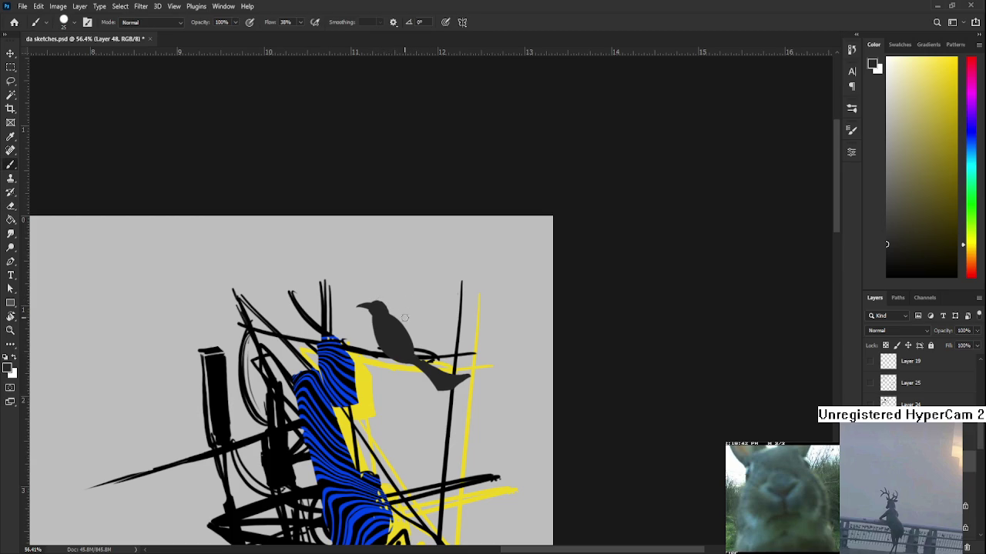
{"action": "left_click_drag", "start_coordinate": [392, 321], "coordinate": [399, 304]}
{"action": "key", "text": "ctrl+z"}
{"action": "mouse_move", "coordinate": [396, 296]}
{"action": "left_mouse_down"}
{"action": "mouse_move", "coordinate": [454, 254]}
{"action": "mouse_move", "coordinate": [446, 240]}
{"action": "left_mouse_up"}
{"action": "key", "text": "ctrl+z"}
{"action": "key", "text": "ctrl+z"}
{"action": "mouse_move", "coordinate": [389, 296]}
{"action": "left_mouse_down"}
{"action": "mouse_move", "coordinate": [433, 249]}
{"action": "mouse_move", "coordinate": [438, 283]}
{"action": "left_mouse_up"}
{"action": "key", "text": "ctrl+z"}
{"action": "mouse_move", "coordinate": [433, 248]}
{"action": "left_mouse_down"}
{"action": "mouse_move", "coordinate": [435, 301]}
{"action": "mouse_move", "coordinate": [439, 245]}
{"action": "mouse_move", "coordinate": [448, 255]}
{"action": "mouse_move", "coordinate": [432, 268]}
{"action": "mouse_move", "coordinate": [408, 345]}
{"action": "mouse_move", "coordinate": [414, 311]}
{"action": "mouse_move", "coordinate": [406, 317]}
{"action": "mouse_move", "coordinate": [397, 302]}
{"action": "mouse_move", "coordinate": [414, 292]}
{"action": "mouse_move", "coordinate": [419, 317]}
{"action": "left_mouse_up"}
{"action": "key", "text": "ctrl+z"}
{"action": "key", "text": "ctrl+z"}
{"action": "key", "text": "ctrl+z"}
{"action": "key", "text": "ctrl+z"}
{"action": "key", "text": "ctrl+z"}
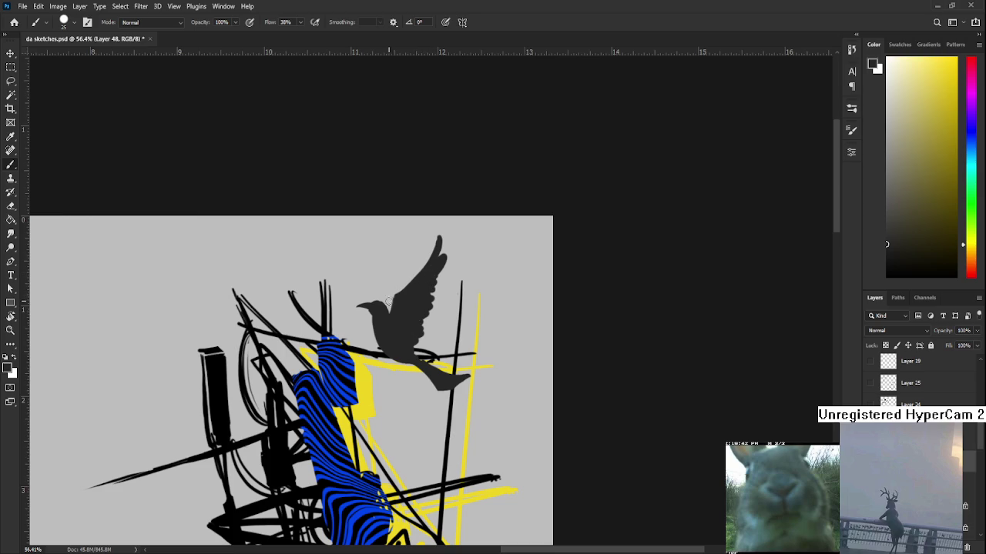
{"action": "left_click_drag", "start_coordinate": [389, 307], "coordinate": [405, 291]}
Darken the perched bird's underside with a short dark stroke.
{"action": "scroll", "coordinate": [416, 322], "scroll_direction": "down", "scroll_amount": 1}
{"action": "scroll", "coordinate": [416, 331], "scroll_direction": "up", "scroll_amount": 2}
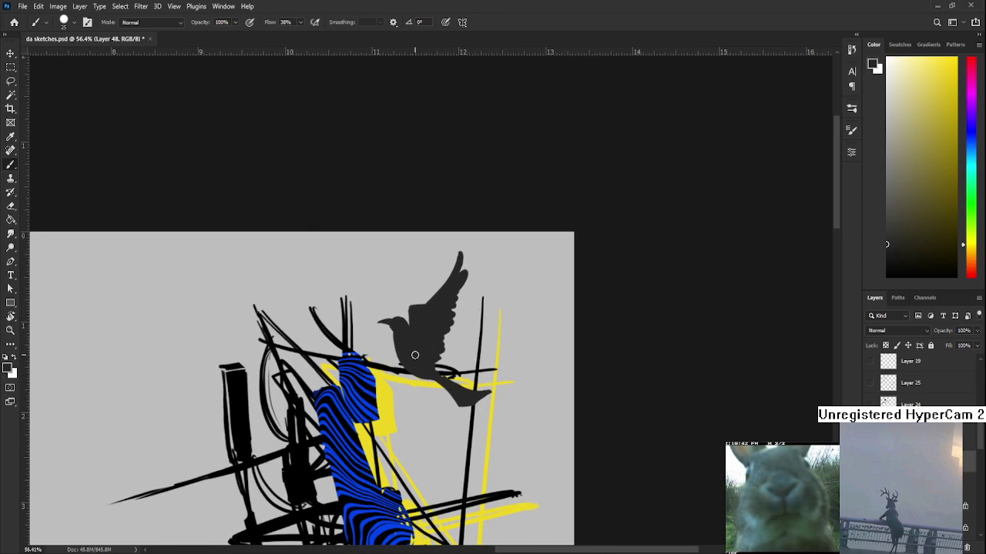
{"action": "left_click_drag", "start_coordinate": [416, 368], "coordinate": [412, 385]}
{"action": "key", "text": "e"}
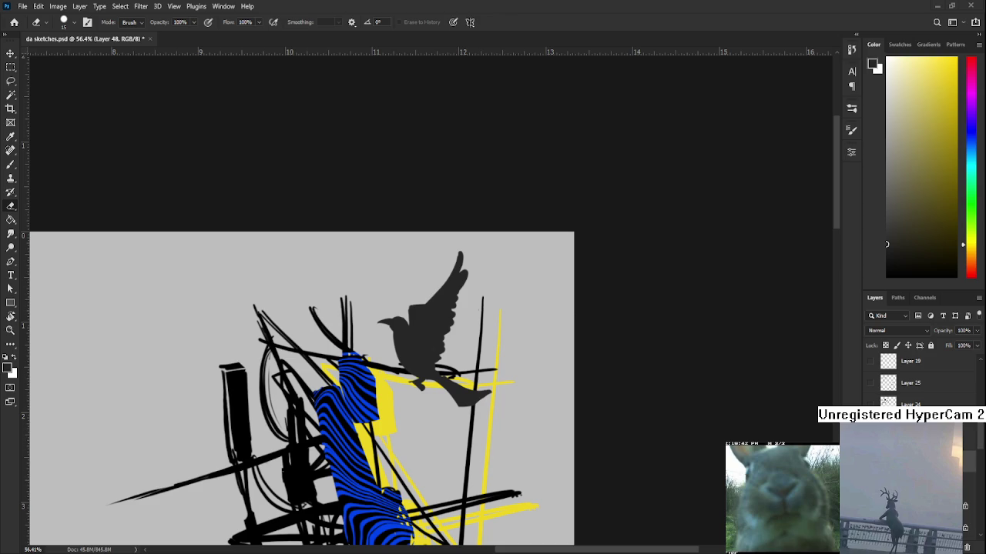
{"action": "left_click_drag", "start_coordinate": [414, 338], "coordinate": [427, 352]}
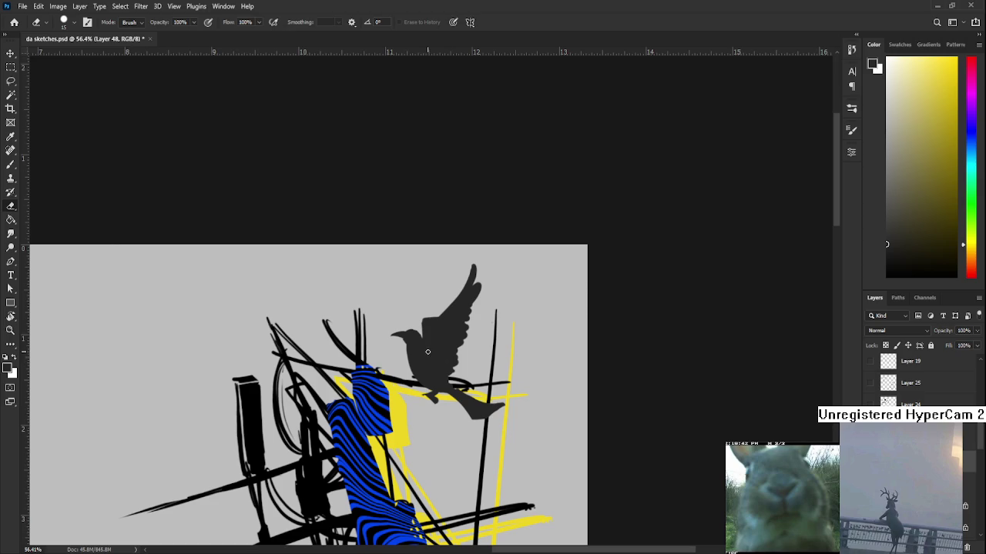
{"action": "key", "text": "b"}
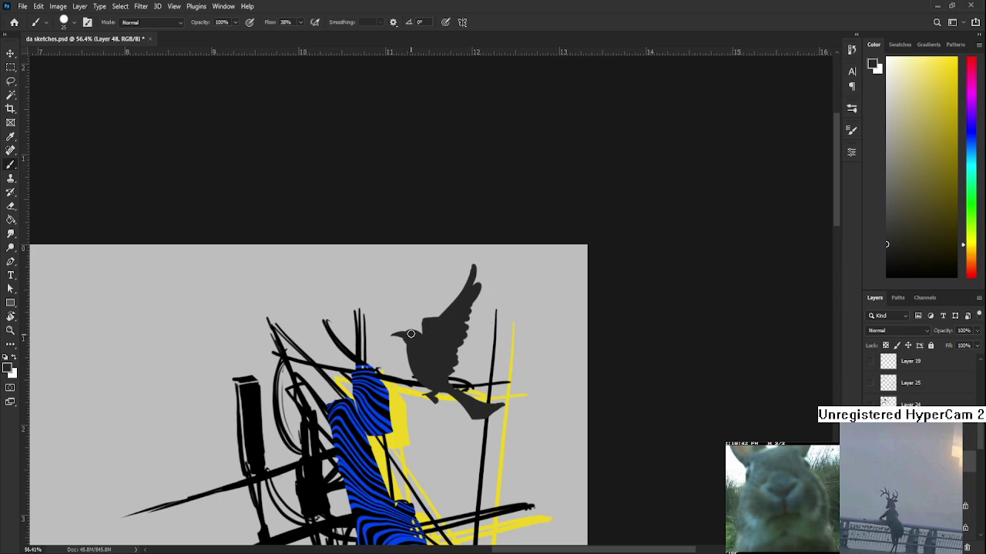
{"action": "mouse_move", "coordinate": [426, 365]}
{"action": "left_mouse_down"}
{"action": "mouse_move", "coordinate": [424, 336]}
{"action": "mouse_move", "coordinate": [405, 341]}
{"action": "left_mouse_up"}
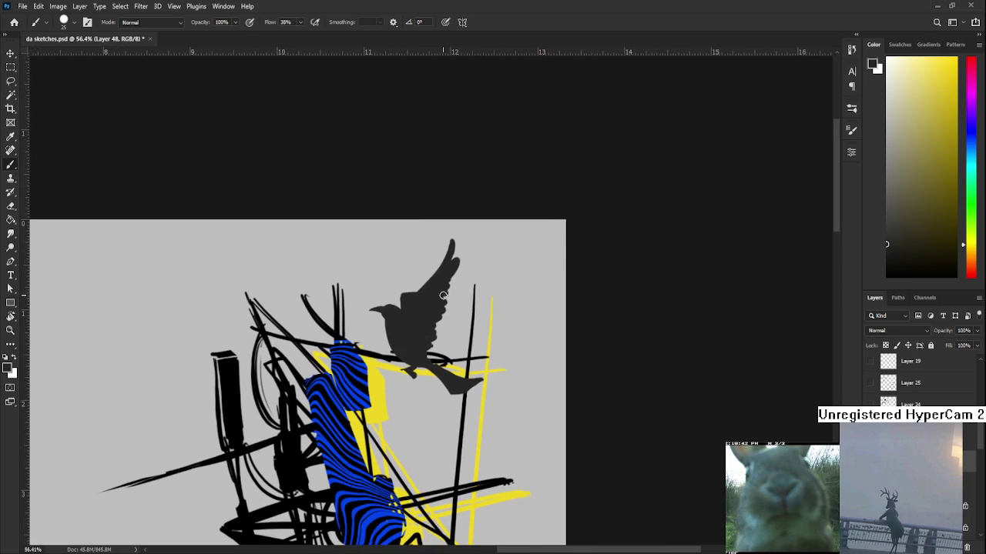
{"action": "left_click_drag", "start_coordinate": [456, 271], "coordinate": [449, 309]}
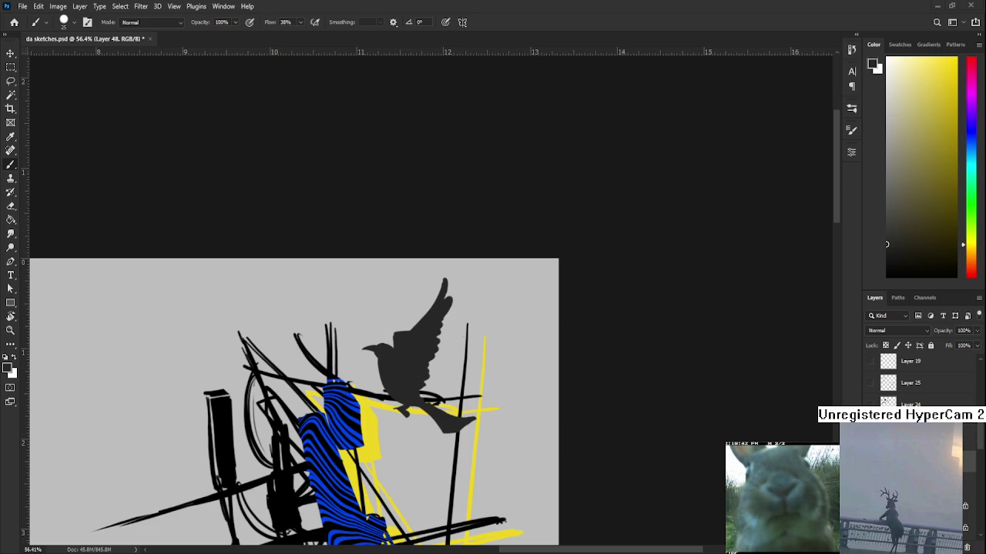
{"action": "mouse_move", "coordinate": [444, 460]}
{"action": "left_mouse_down"}
{"action": "mouse_move", "coordinate": [379, 365]}
{"action": "mouse_move", "coordinate": [381, 337]}
{"action": "left_mouse_up"}
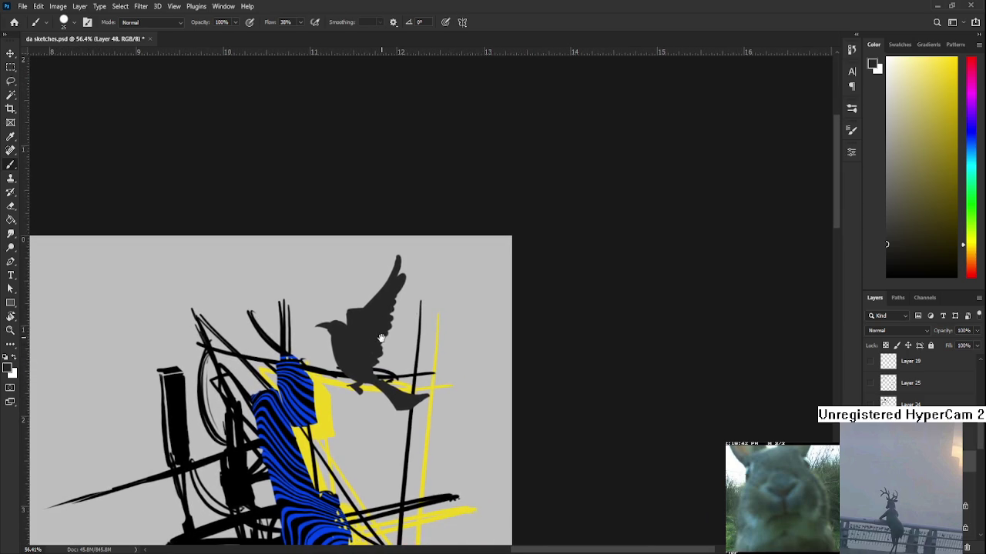
{"action": "key", "text": "e"}
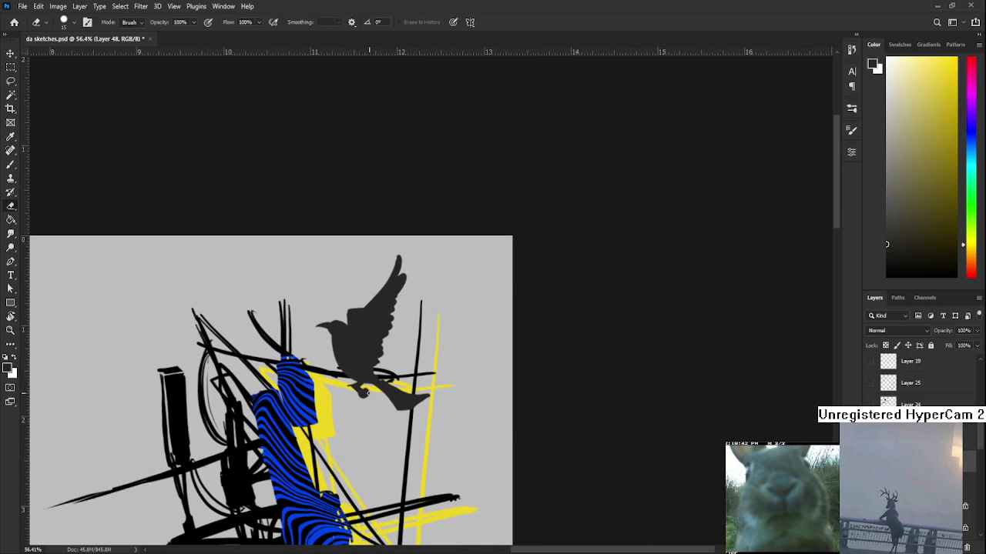
{"action": "left_click_drag", "start_coordinate": [383, 378], "coordinate": [410, 394]}
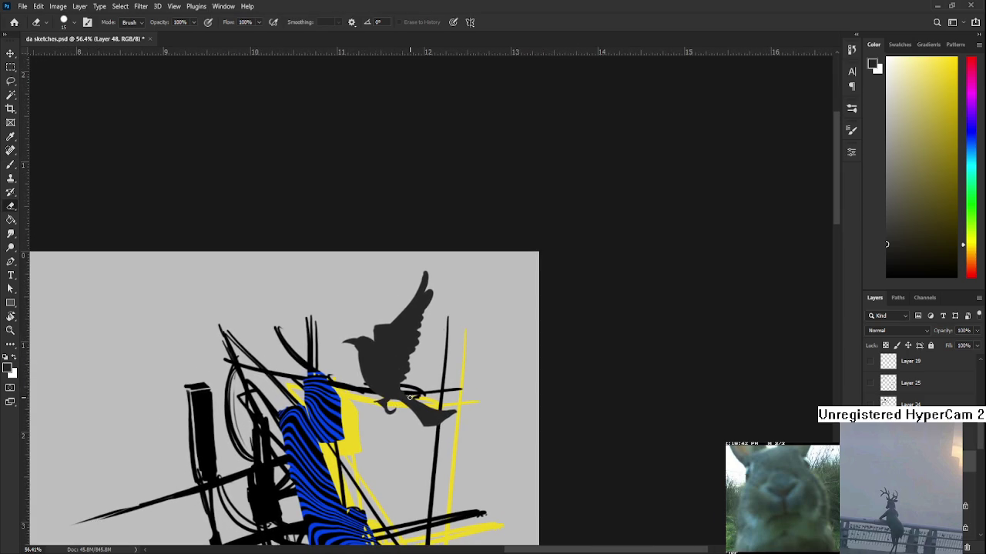
{"action": "scroll", "coordinate": [422, 366], "scroll_direction": "down", "scroll_amount": 2}
{"action": "scroll", "coordinate": [423, 365], "scroll_direction": "down", "scroll_amount": 1}
{"action": "scroll", "coordinate": [423, 366], "scroll_direction": "down", "scroll_amount": 2}
{"action": "scroll", "coordinate": [423, 366], "scroll_direction": "down", "scroll_amount": 1}
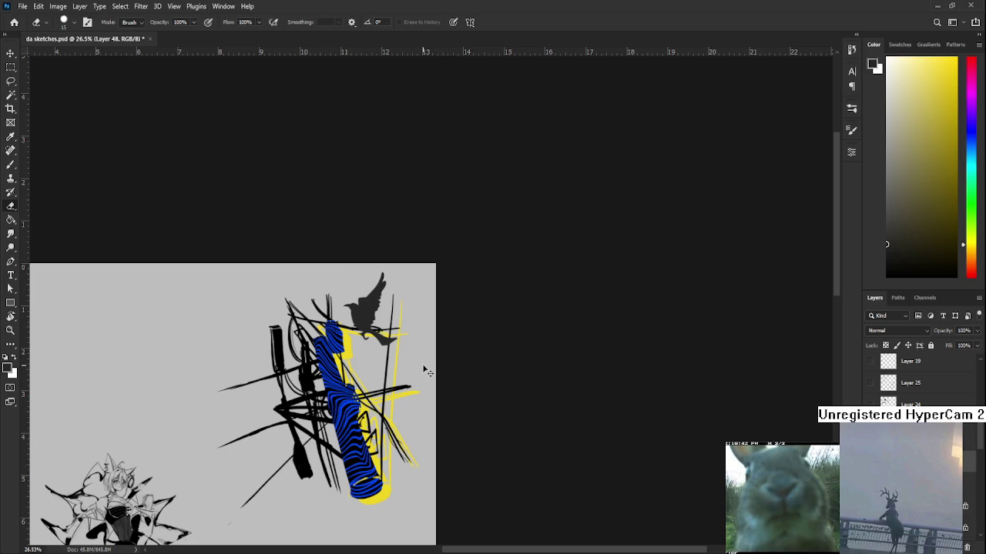
Free-transform the bird, rotating it about 34° and moving it left over the black strokes.
{"action": "key", "text": "ctrl+t"}
{"action": "left_click_drag", "start_coordinate": [424, 368], "coordinate": [444, 328]}
{"action": "mouse_move", "coordinate": [372, 330]}
{"action": "left_mouse_down"}
{"action": "mouse_move", "coordinate": [307, 322]}
{"action": "mouse_move", "coordinate": [244, 339]}
{"action": "left_mouse_up"}
{"action": "scroll", "coordinate": [307, 322], "scroll_direction": "up", "scroll_amount": 3}
{"action": "scroll", "coordinate": [306, 321], "scroll_direction": "up", "scroll_amount": 2}
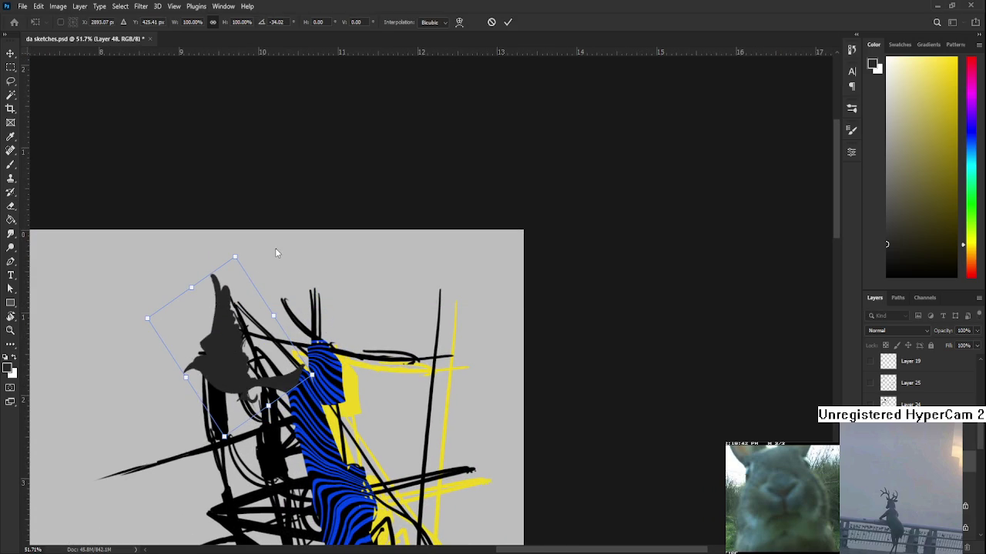
Skew and resize the bird slightly with the corner handles, then commit the transform.
{"action": "left_click_drag", "start_coordinate": [147, 318], "coordinate": [172, 320]}
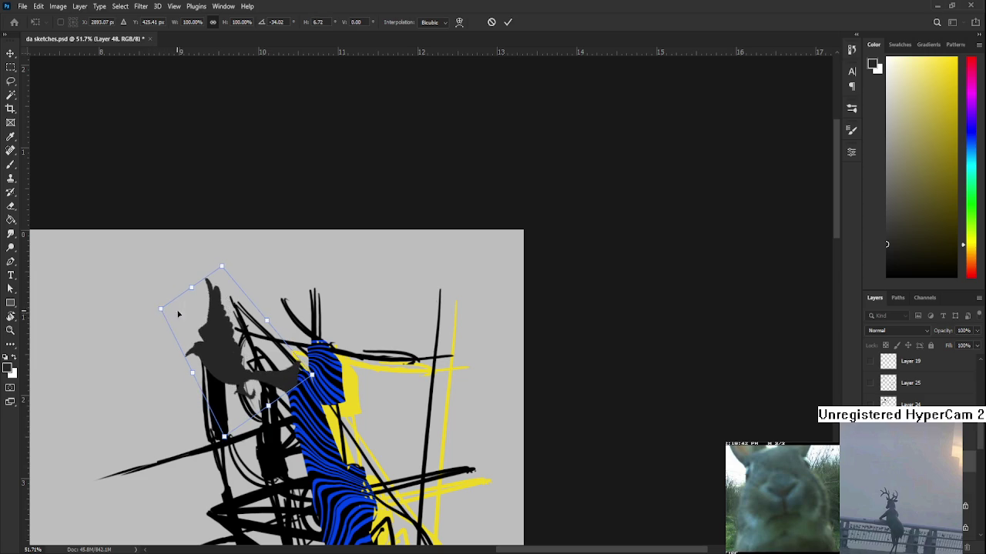
{"action": "left_click_drag", "start_coordinate": [221, 267], "coordinate": [228, 275]}
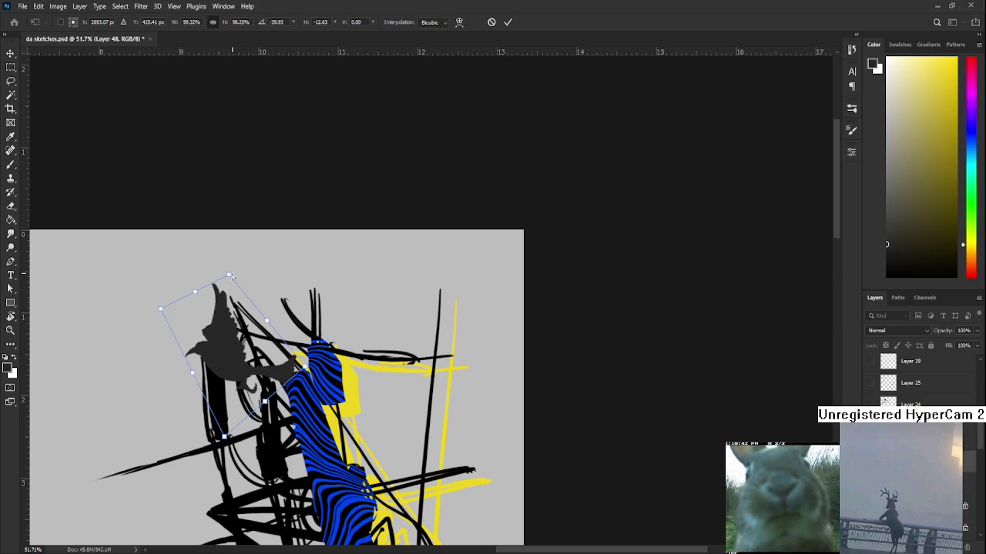
{"action": "key", "text": "Return"}
{"action": "key", "text": "e"}
{"action": "scroll", "coordinate": [347, 310], "scroll_direction": "down", "scroll_amount": 3}
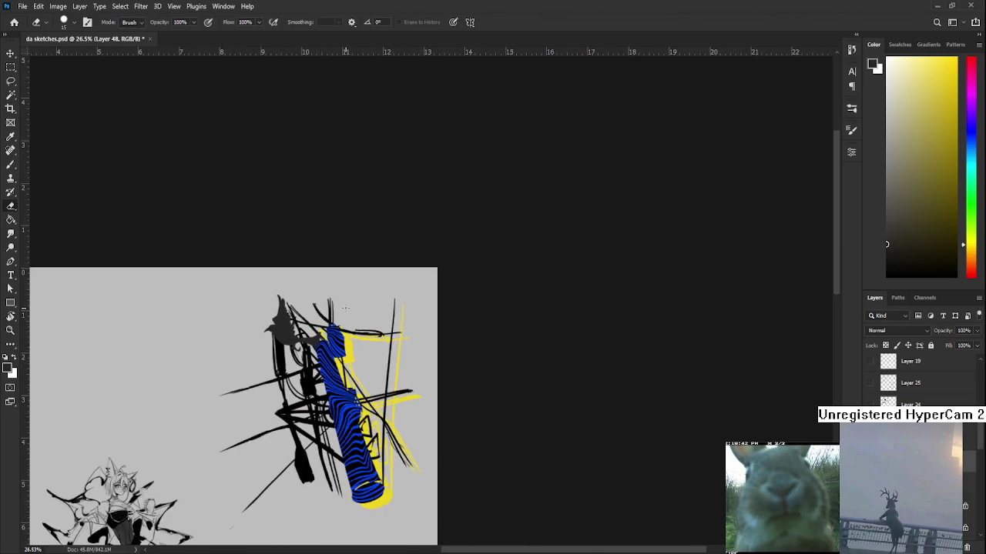
Paint a small dark blob beside the yellow strokes and shape it into a bird.
{"action": "scroll", "coordinate": [344, 306], "scroll_direction": "up", "scroll_amount": 2}
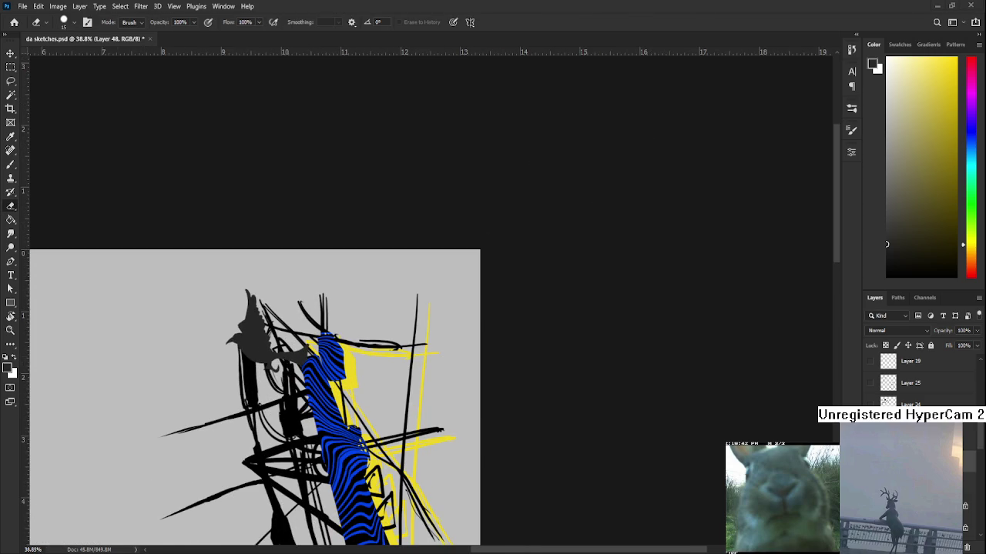
{"action": "key", "text": "b"}
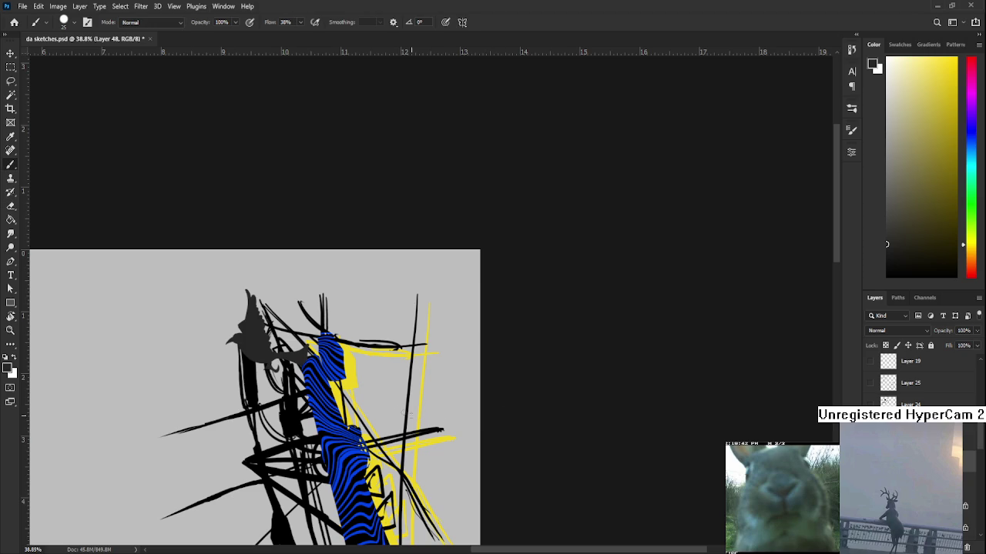
{"action": "left_click_drag", "start_coordinate": [386, 395], "coordinate": [389, 398]}
{"action": "key", "text": "e"}
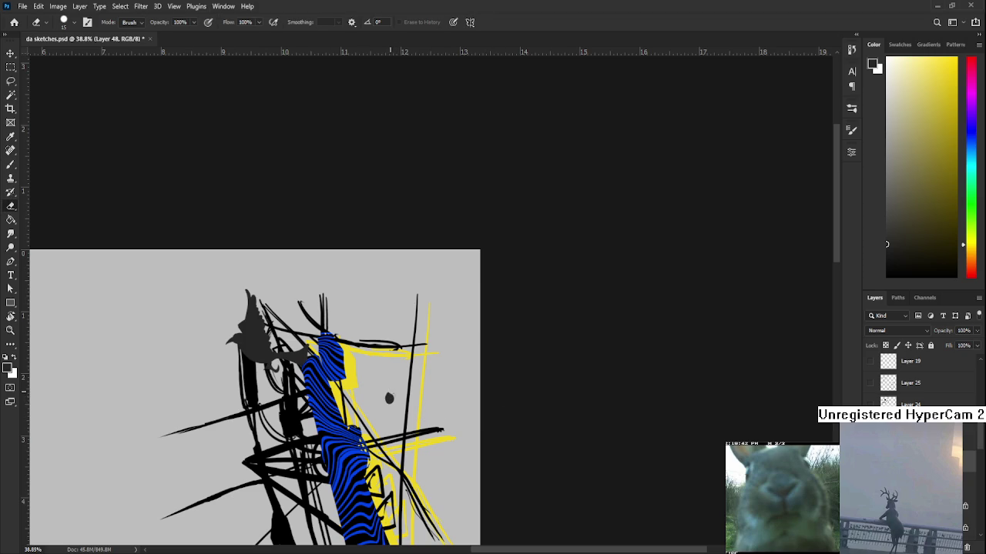
{"action": "key", "text": "b"}
{"action": "mouse_move", "coordinate": [388, 400]}
{"action": "left_mouse_down"}
{"action": "mouse_move", "coordinate": [391, 417]}
{"action": "mouse_move", "coordinate": [403, 402]}
{"action": "mouse_move", "coordinate": [385, 414]}
{"action": "left_mouse_up"}
{"action": "key", "text": "e"}
{"action": "key", "text": "b"}
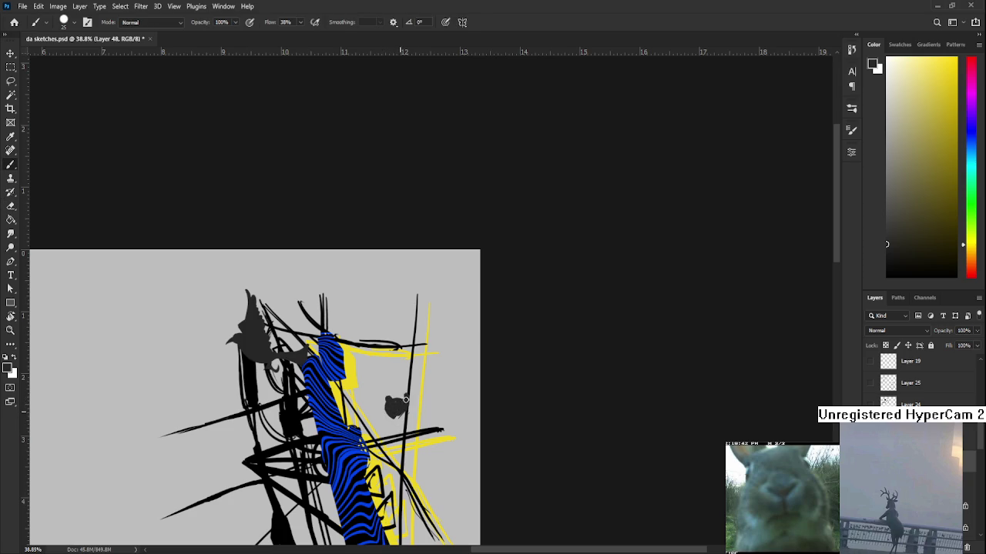
{"action": "key", "text": "e"}
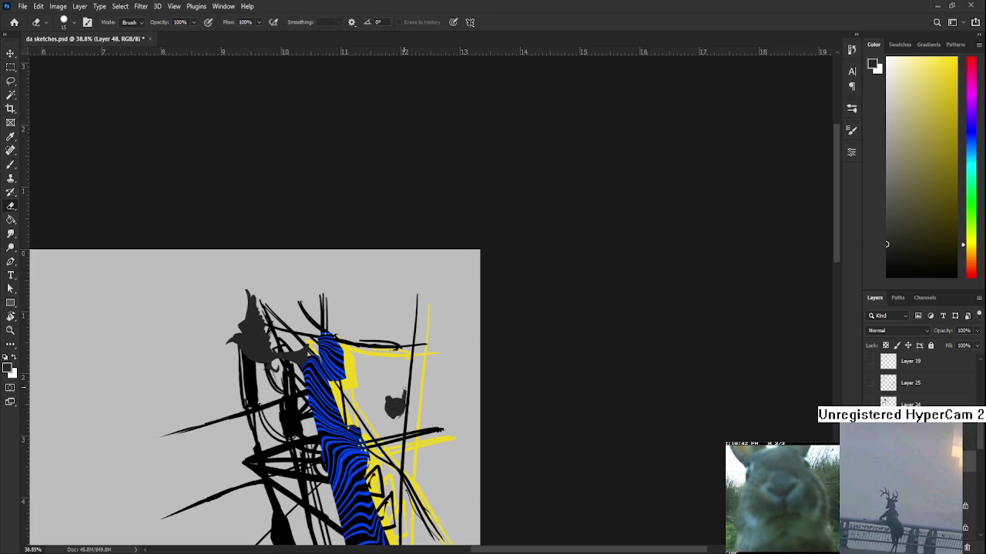
{"action": "key", "text": "b"}
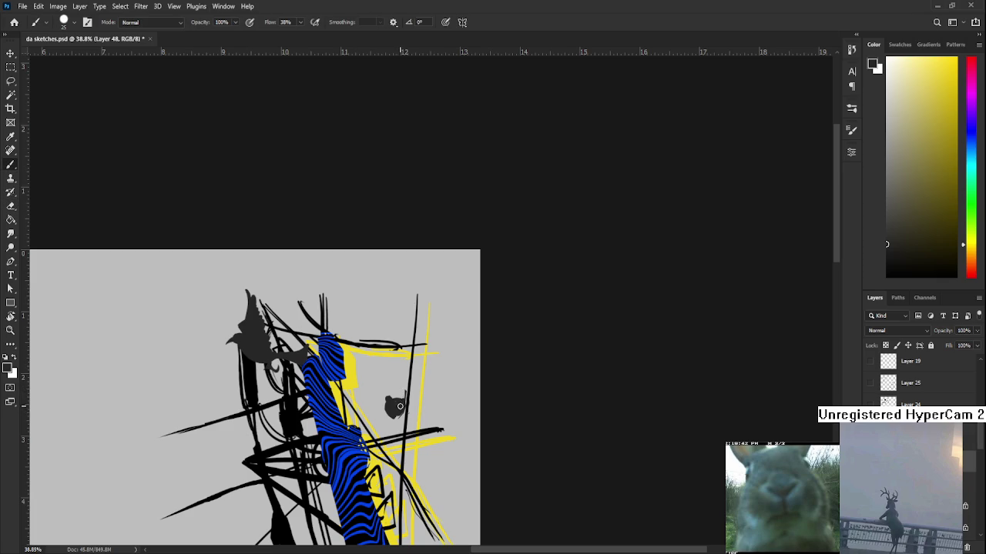
{"action": "left_click_drag", "start_coordinate": [396, 412], "coordinate": [391, 418]}
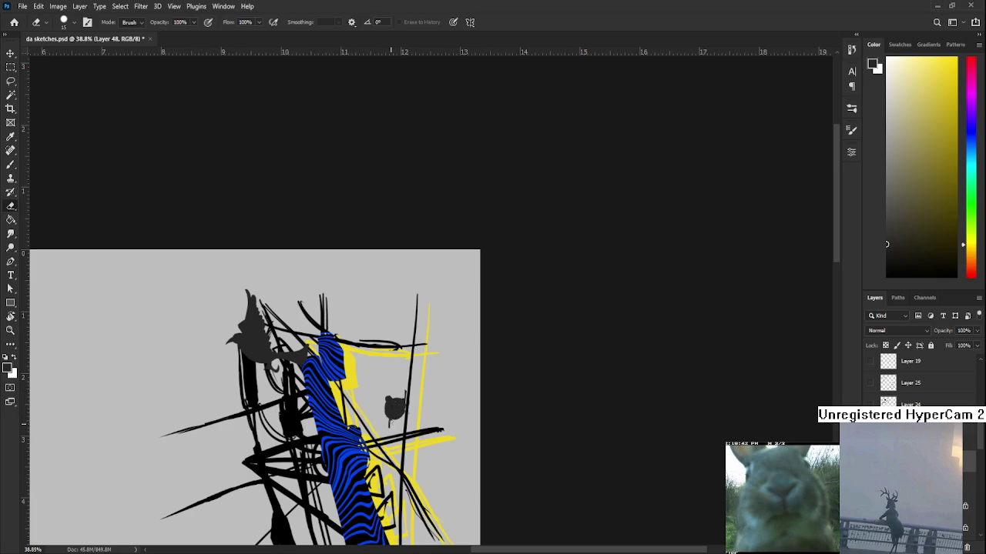
{"action": "left_click_drag", "start_coordinate": [391, 418], "coordinate": [386, 427]}
{"action": "key", "text": "e"}
{"action": "key", "text": "b"}
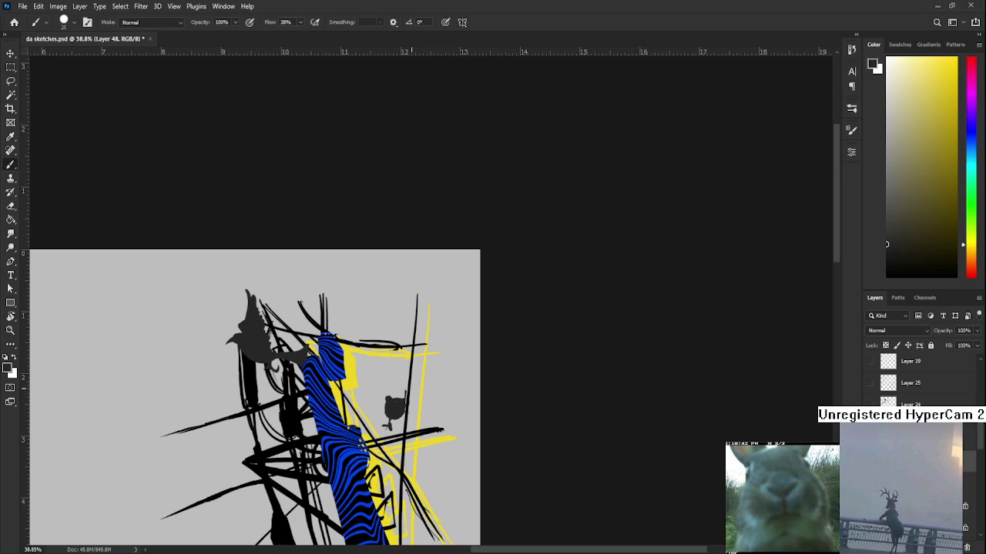
Switch between brush and eraser to touch up the small bird, panning to frame both birds.
{"action": "left_click_drag", "start_coordinate": [450, 438], "coordinate": [423, 373]}
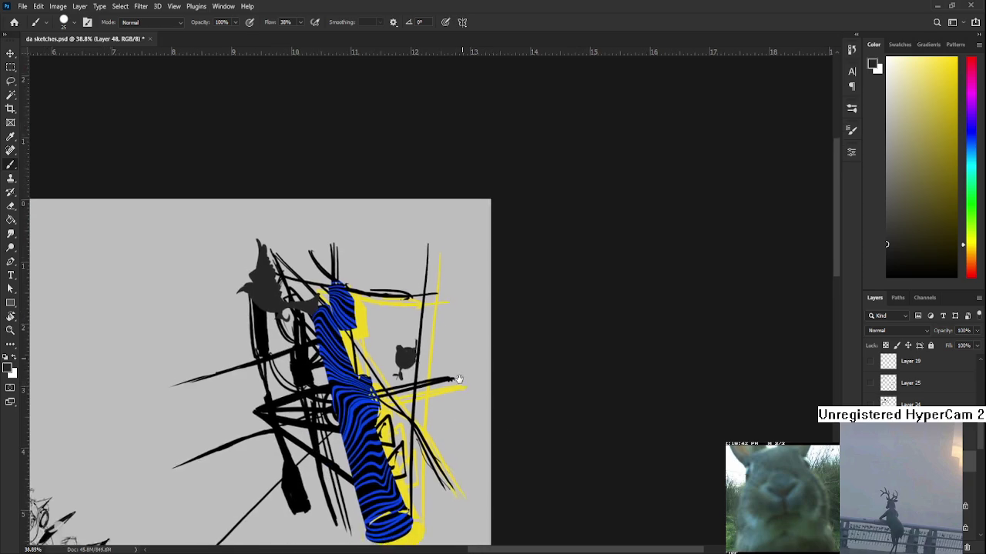
{"action": "key", "text": "e"}
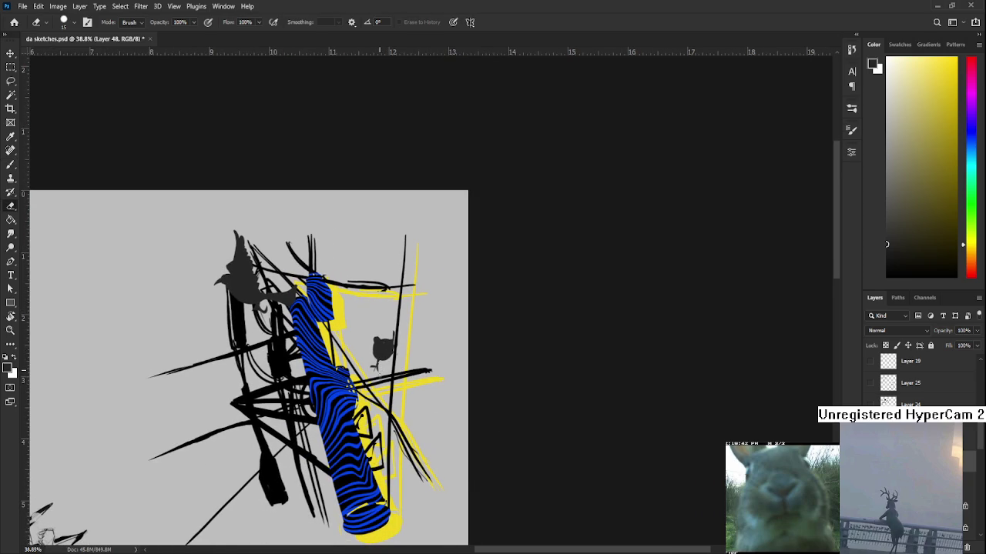
{"action": "key", "text": "b"}
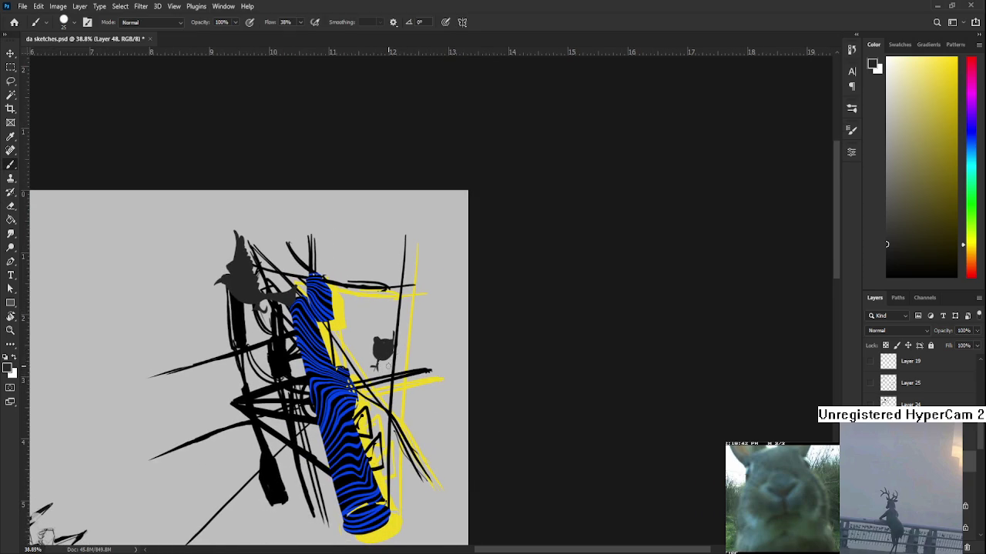
{"action": "key", "text": "e"}
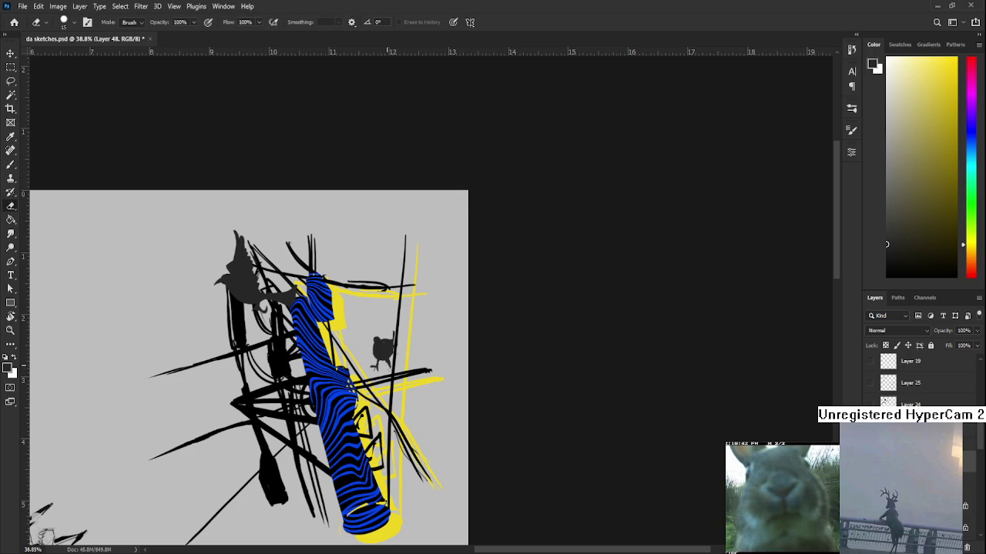
{"action": "key", "text": "b"}
{"action": "key", "text": "e"}
{"action": "key", "text": "b"}
{"action": "key", "text": "e"}
{"action": "key", "text": "b"}
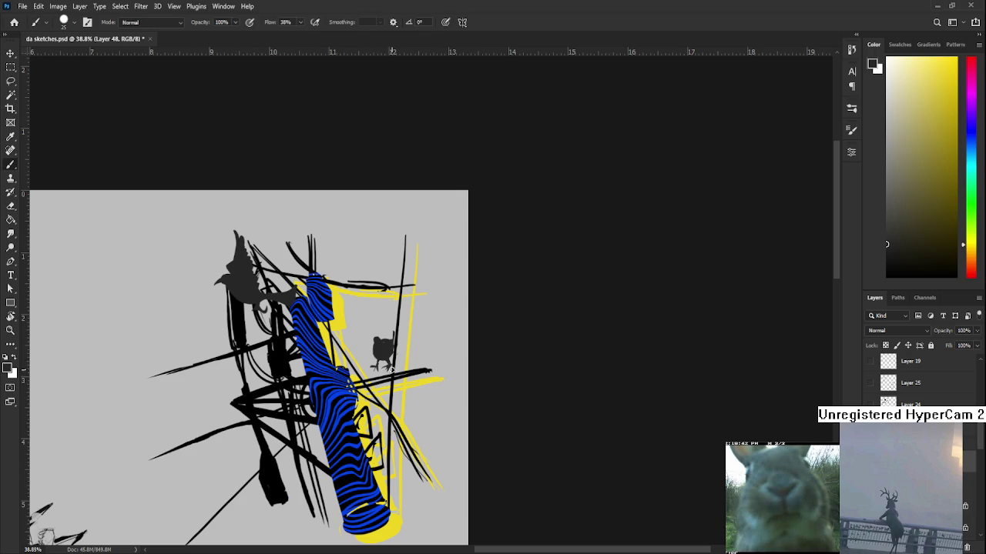
{"action": "key", "text": "e"}
{"action": "key", "text": "b"}
{"action": "left_click_drag", "start_coordinate": [396, 323], "coordinate": [402, 367]}
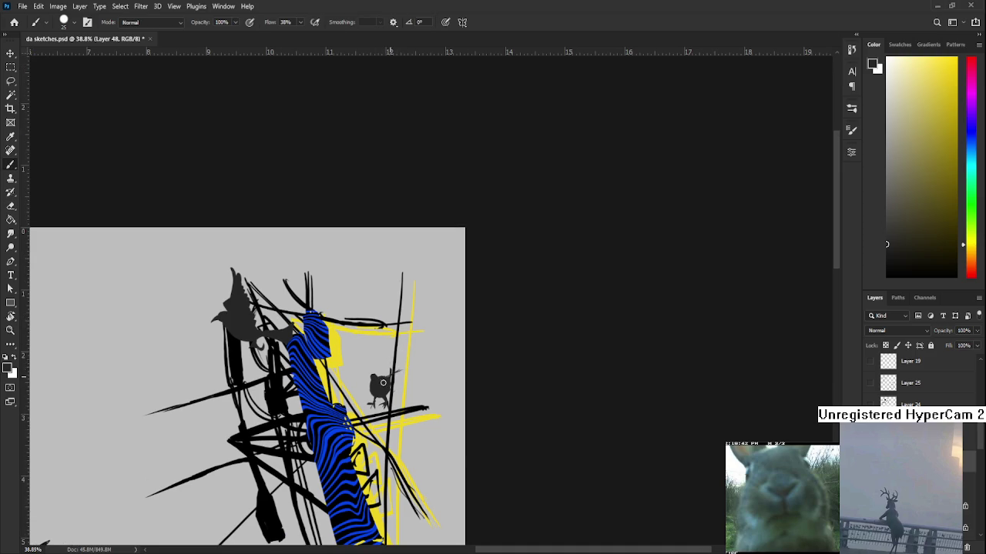
{"action": "key", "text": "e"}
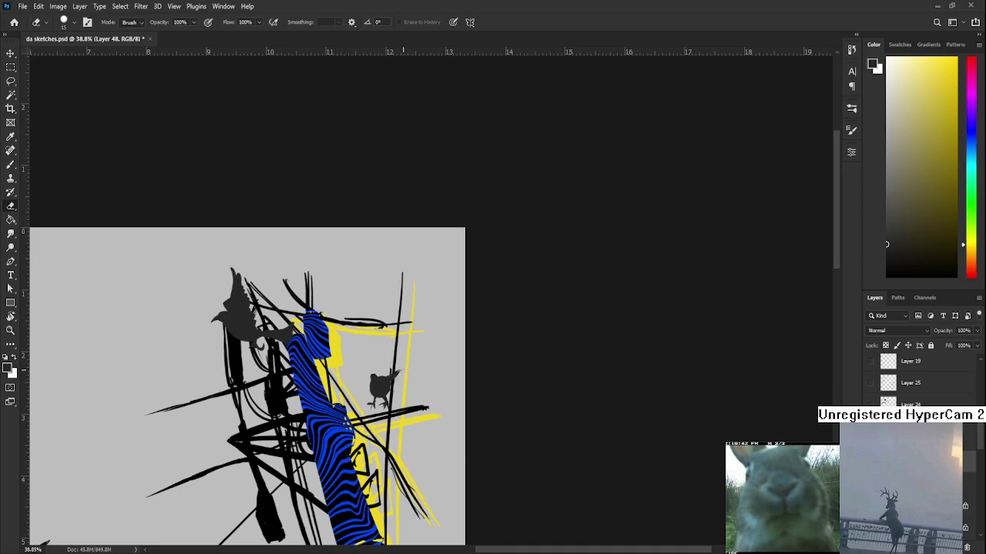
{"action": "left_click_drag", "start_coordinate": [397, 390], "coordinate": [421, 349]}
{"action": "scroll", "coordinate": [420, 332], "scroll_direction": "up", "scroll_amount": 2}
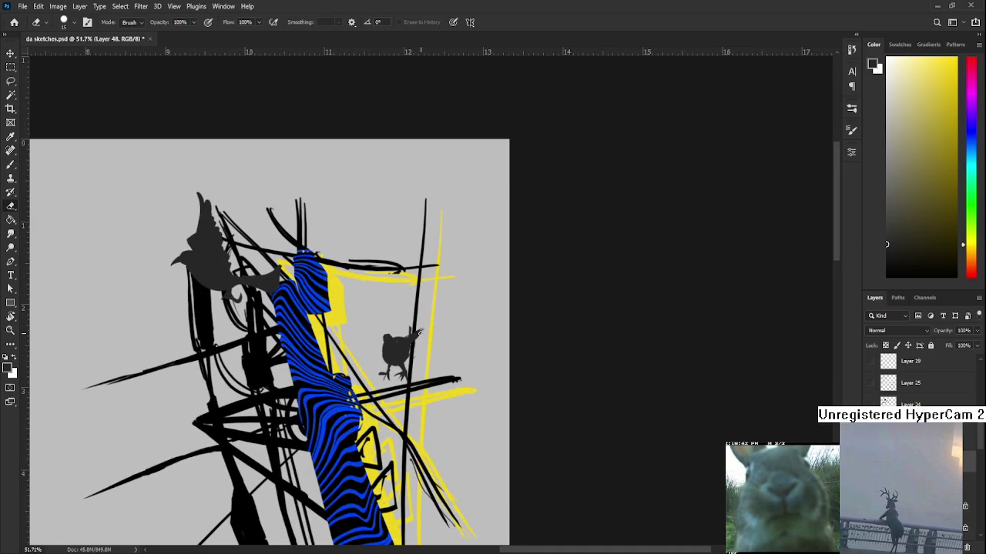
Refine the small bird's outline with brush and eraser, then frame the whole sketch.
{"action": "left_click_drag", "start_coordinate": [416, 384], "coordinate": [403, 378]}
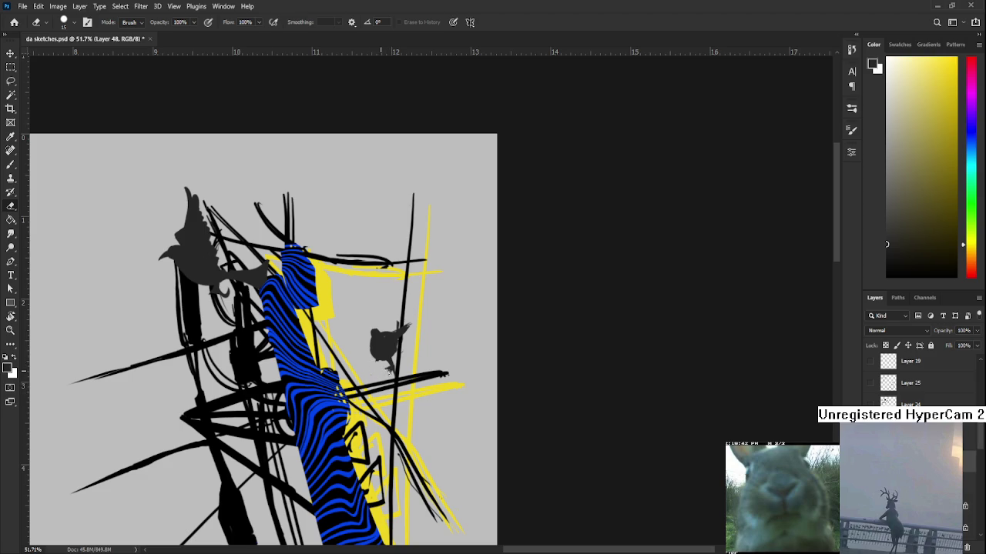
{"action": "key", "text": "b"}
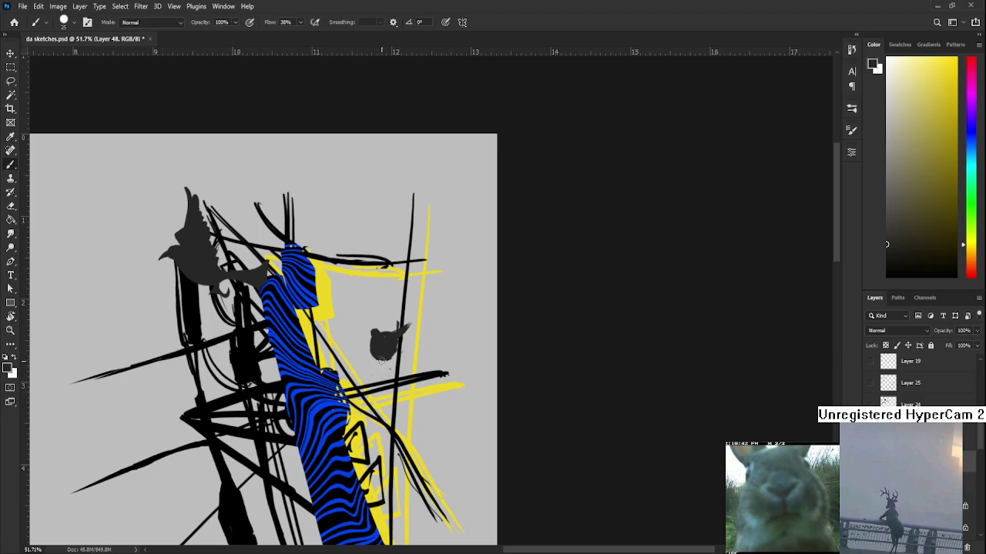
{"action": "key", "text": "e"}
{"action": "key", "text": "b"}
{"action": "key", "text": "e"}
{"action": "key", "text": "b"}
{"action": "key", "text": "e"}
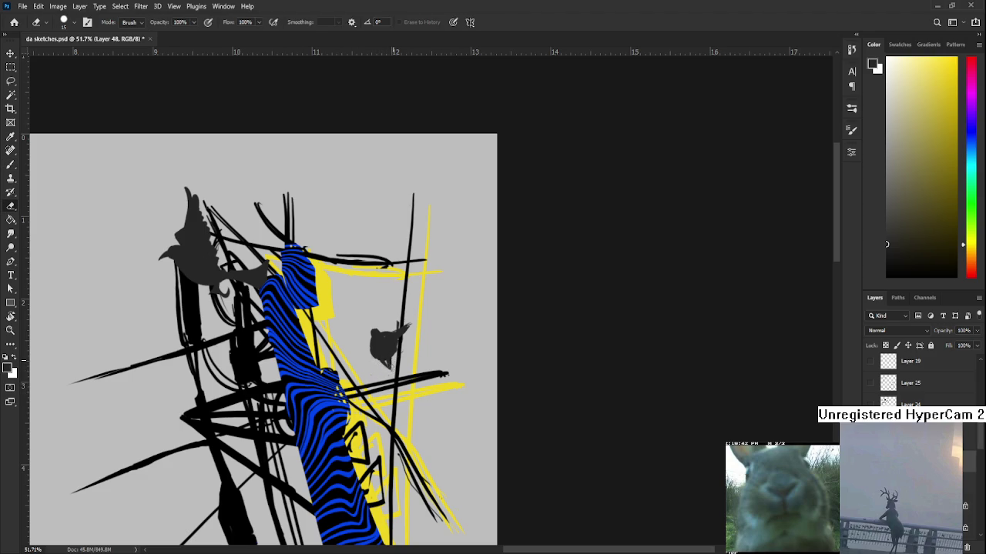
{"action": "key", "text": "b"}
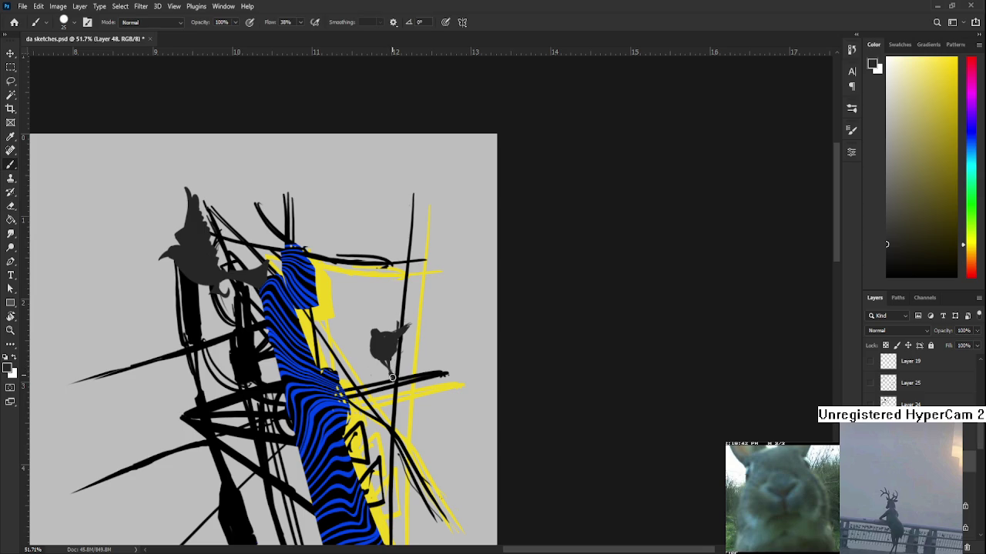
{"action": "key", "text": "e"}
{"action": "key", "text": "b"}
{"action": "left_click_drag", "start_coordinate": [431, 338], "coordinate": [422, 351]}
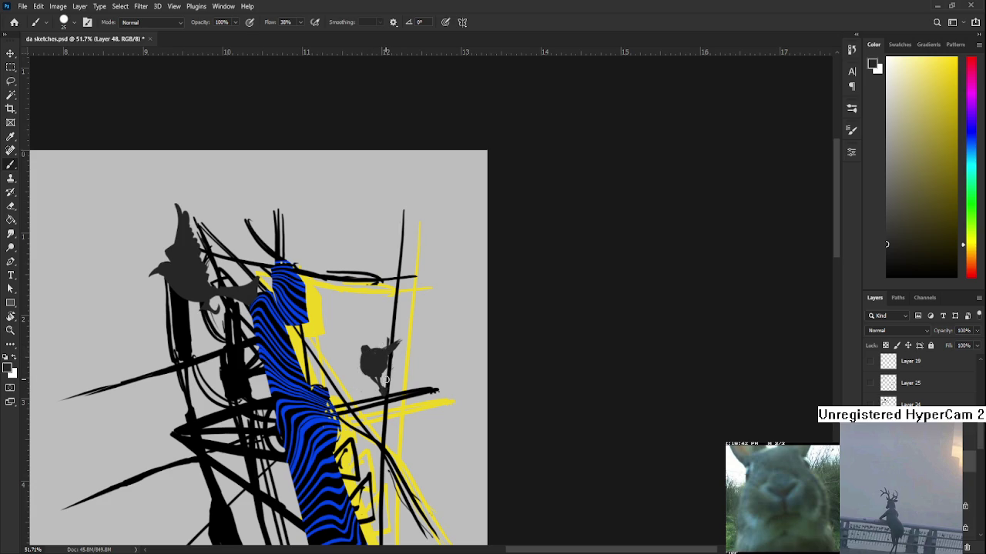
{"action": "mouse_move", "coordinate": [379, 380]}
{"action": "left_mouse_down"}
{"action": "mouse_move", "coordinate": [391, 346]}
{"action": "mouse_move", "coordinate": [483, 325]}
{"action": "left_mouse_up"}
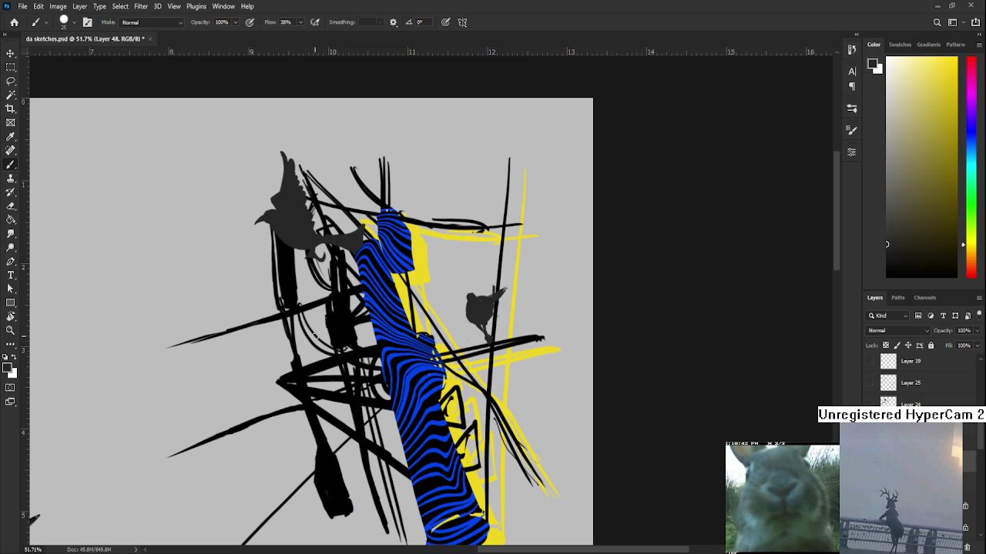
Paint a dark grey oval bird body at lower left and trim its right edge.
{"action": "mouse_move", "coordinate": [283, 394]}
{"action": "left_mouse_down"}
{"action": "mouse_move", "coordinate": [290, 379]}
{"action": "mouse_move", "coordinate": [261, 377]}
{"action": "left_mouse_up"}
{"action": "key", "text": "ctrl+z"}
{"action": "key", "text": "e"}
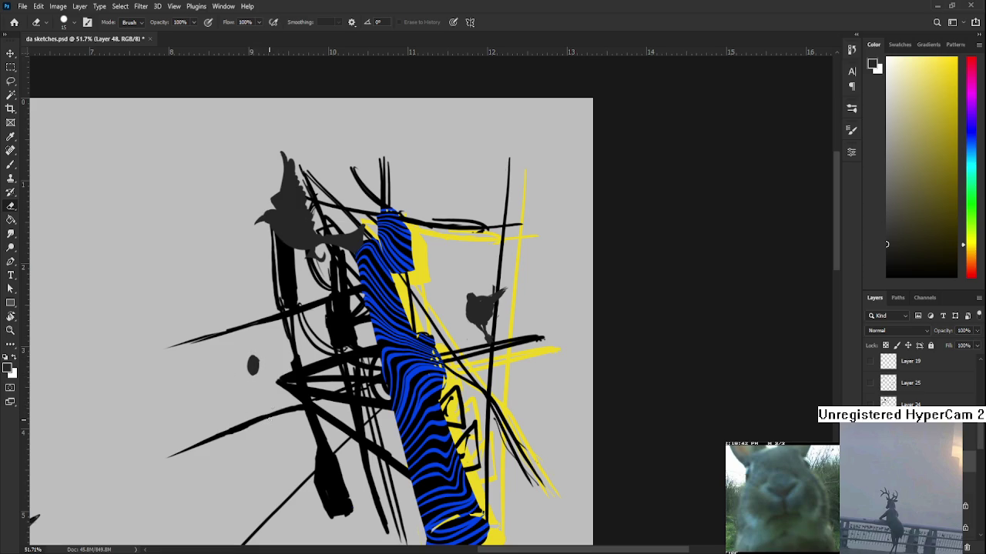
{"action": "key", "text": "b"}
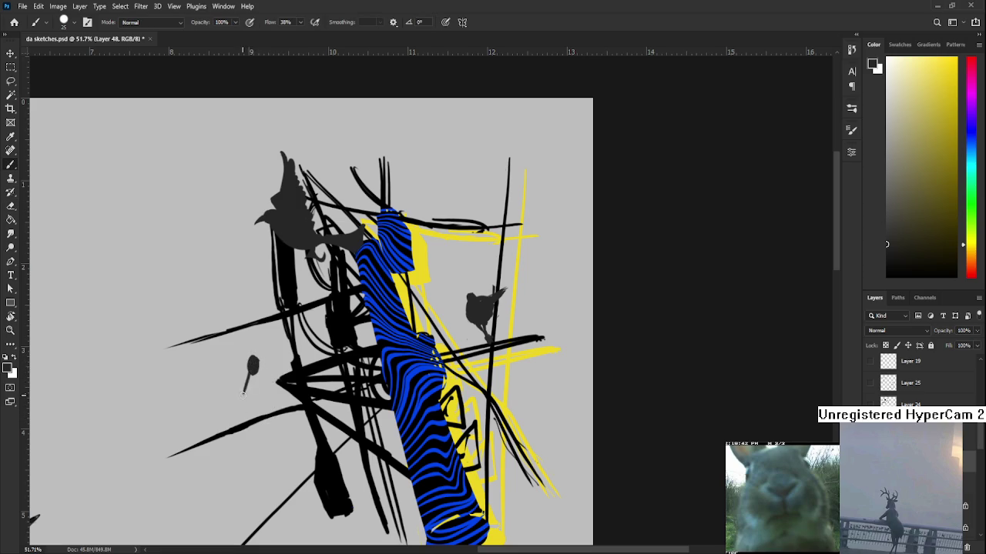
{"action": "mouse_move", "coordinate": [251, 370]}
{"action": "left_mouse_down"}
{"action": "mouse_move", "coordinate": [256, 420]}
{"action": "mouse_move", "coordinate": [257, 389]}
{"action": "left_mouse_up"}
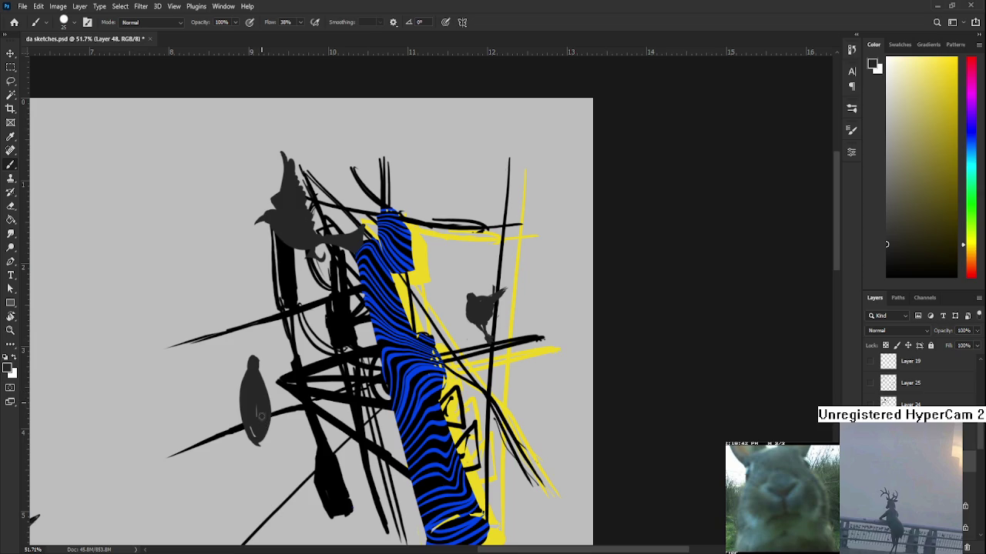
{"action": "key", "text": "e"}
{"action": "left_click_drag", "start_coordinate": [268, 445], "coordinate": [267, 378]}
{"action": "left_click_drag", "start_coordinate": [269, 429], "coordinate": [265, 382]}
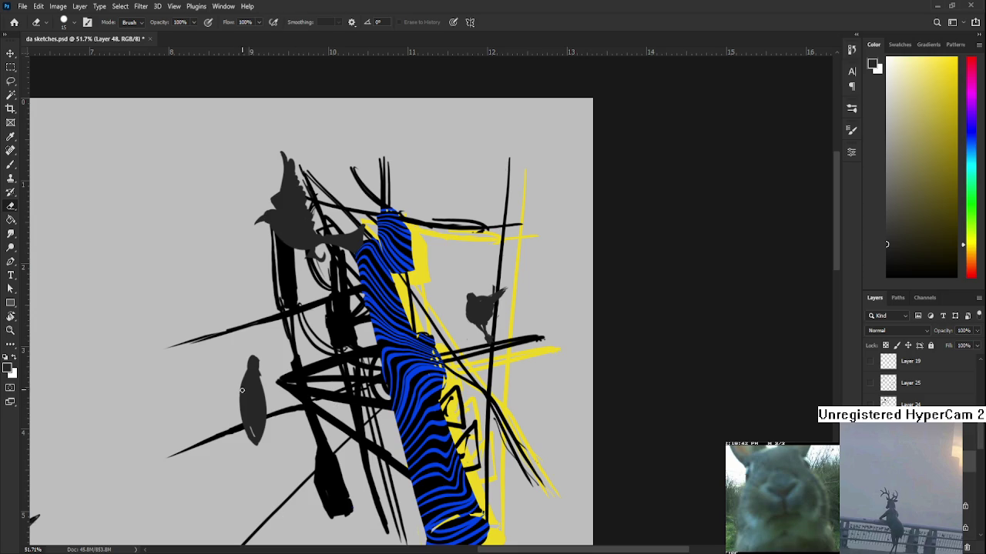
Fill out and thicken the grey bird's lower body.
{"action": "key", "text": "b"}
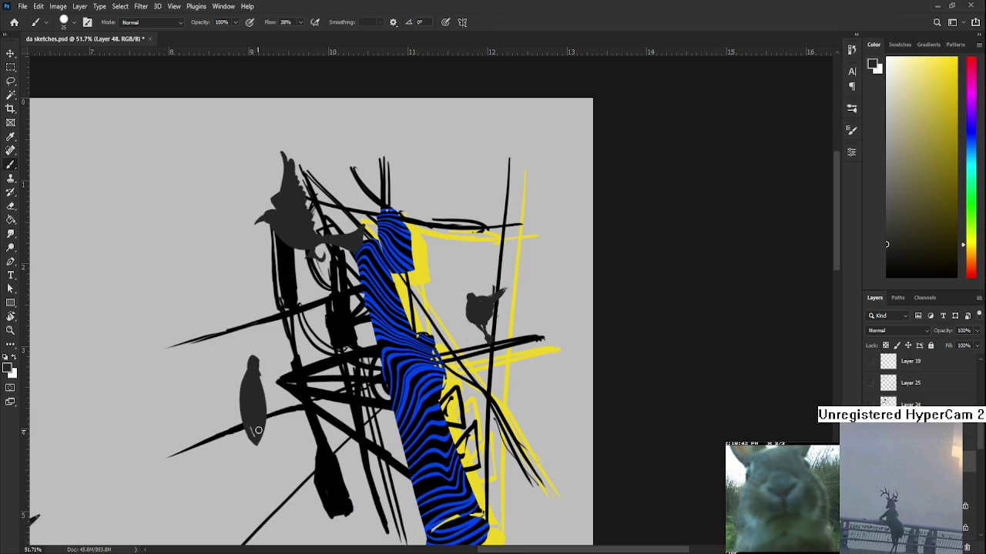
{"action": "key", "text": "e"}
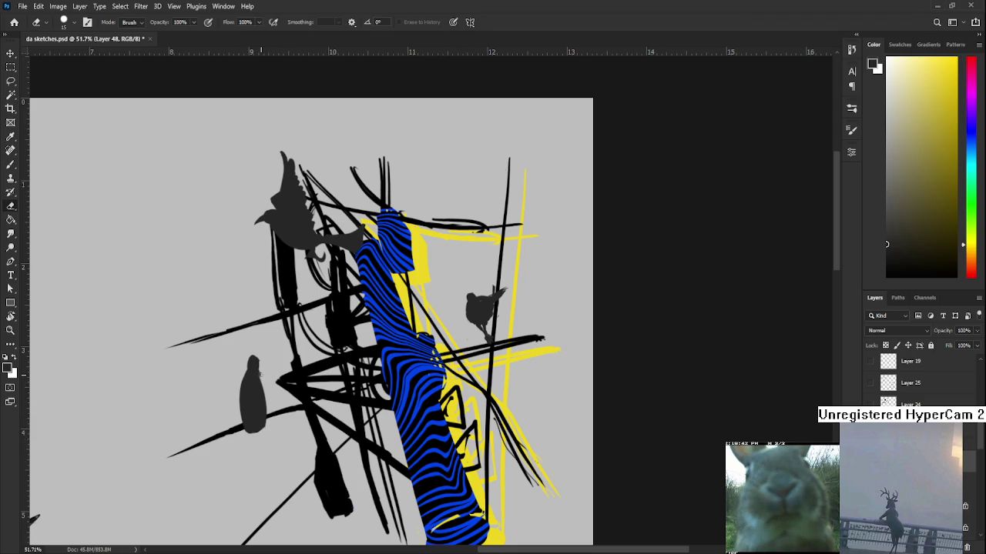
{"action": "key", "text": "b"}
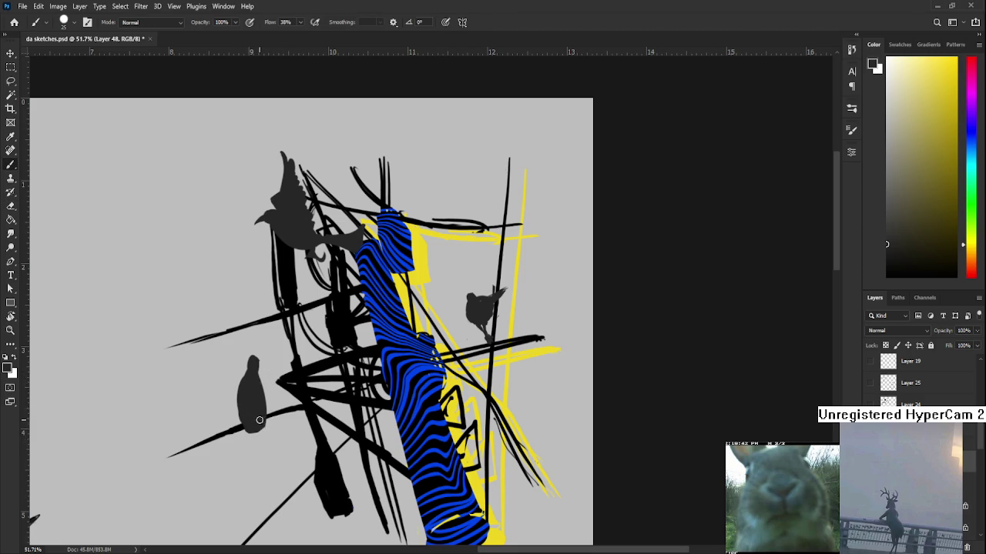
{"action": "mouse_move", "coordinate": [257, 421]}
{"action": "left_mouse_down"}
{"action": "mouse_move", "coordinate": [255, 389]}
{"action": "mouse_move", "coordinate": [265, 408]}
{"action": "left_mouse_up"}
{"action": "left_click_drag", "start_coordinate": [255, 409], "coordinate": [252, 418]}
{"action": "key", "text": "e"}
{"action": "key", "text": "b"}
Paint a dark curved tail below the grey bird, trimming its tip with the eraser.
{"action": "left_click_drag", "start_coordinate": [248, 428], "coordinate": [241, 466]}
{"action": "key", "text": "ctrl+z"}
{"action": "left_click_drag", "start_coordinate": [248, 430], "coordinate": [263, 479]}
{"action": "mouse_move", "coordinate": [258, 423]}
{"action": "left_mouse_down"}
{"action": "mouse_move", "coordinate": [262, 462]}
{"action": "mouse_move", "coordinate": [246, 468]}
{"action": "mouse_move", "coordinate": [262, 481]}
{"action": "mouse_move", "coordinate": [265, 466]}
{"action": "left_mouse_up"}
{"action": "key", "text": "e"}
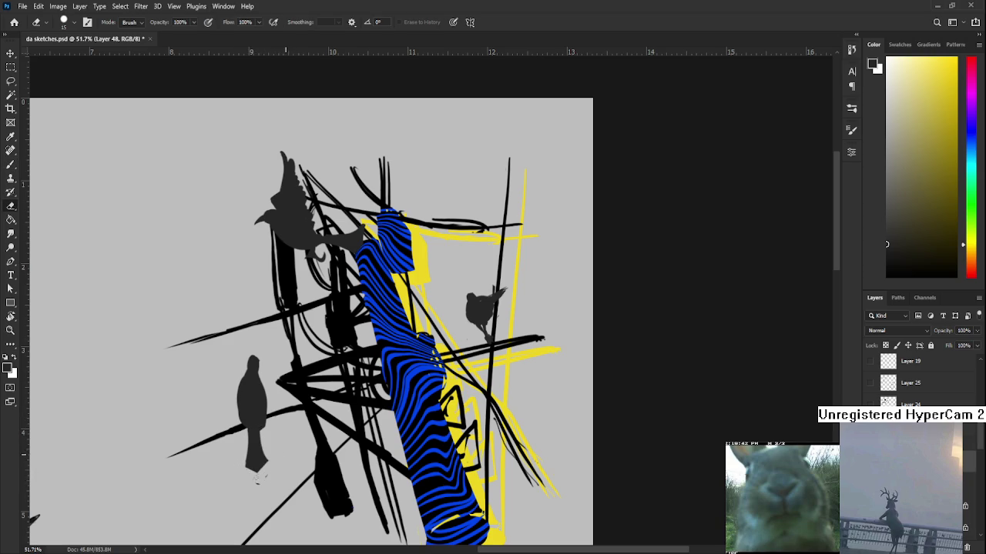
{"action": "key", "text": "b"}
{"action": "mouse_move", "coordinate": [247, 465]}
{"action": "left_mouse_down"}
{"action": "mouse_move", "coordinate": [273, 462]}
{"action": "mouse_move", "coordinate": [258, 479]}
{"action": "left_mouse_up"}
{"action": "key", "text": "e"}
{"action": "scroll", "coordinate": [263, 424], "scroll_direction": "up", "scroll_amount": 1}
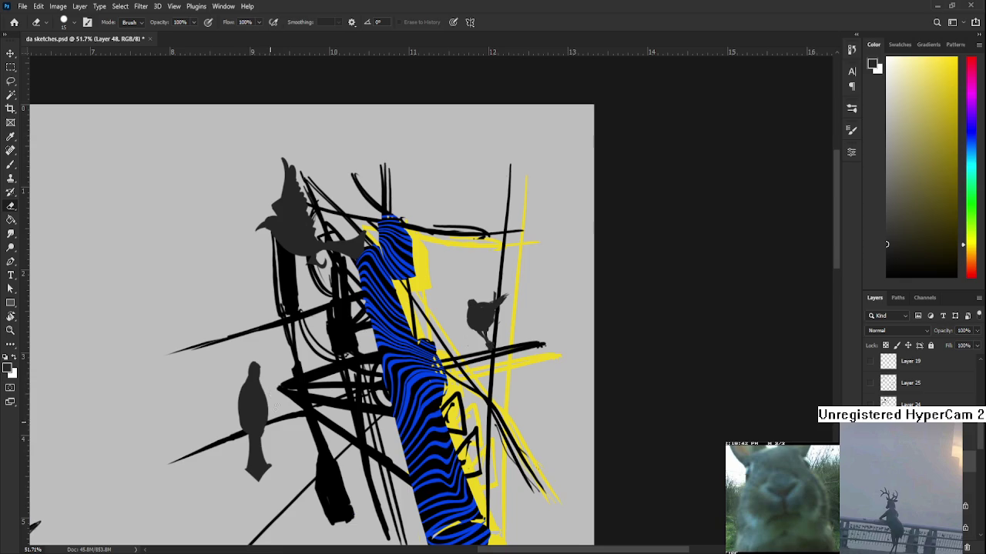
Try several dark curved strokes toward the lower-left bird, undoing each of them.
{"action": "left_click_drag", "start_coordinate": [265, 385], "coordinate": [273, 408]}
{"action": "key", "text": "b"}
{"action": "left_click_drag", "start_coordinate": [203, 370], "coordinate": [248, 412]}
{"action": "key", "text": "ctrl+z"}
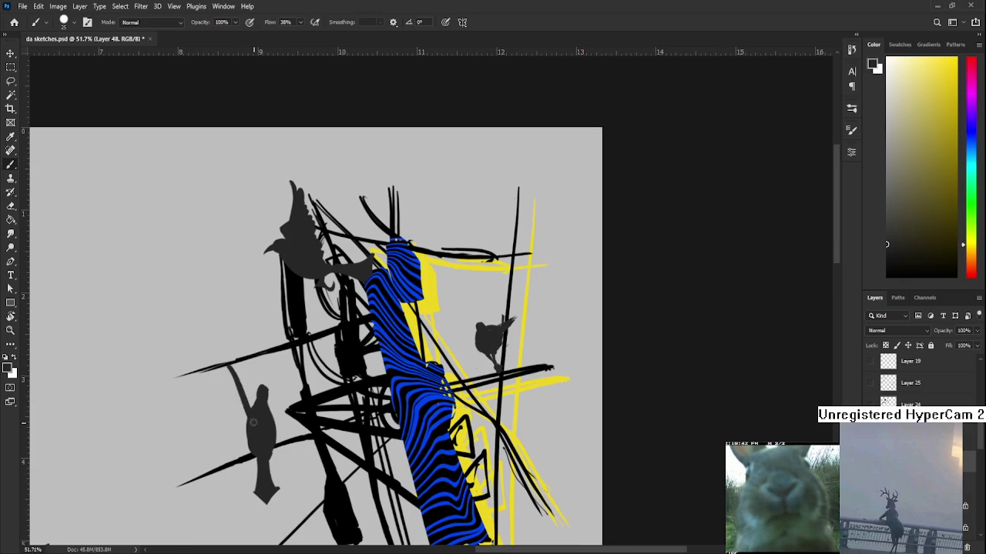
{"action": "left_click_drag", "start_coordinate": [224, 366], "coordinate": [254, 420]}
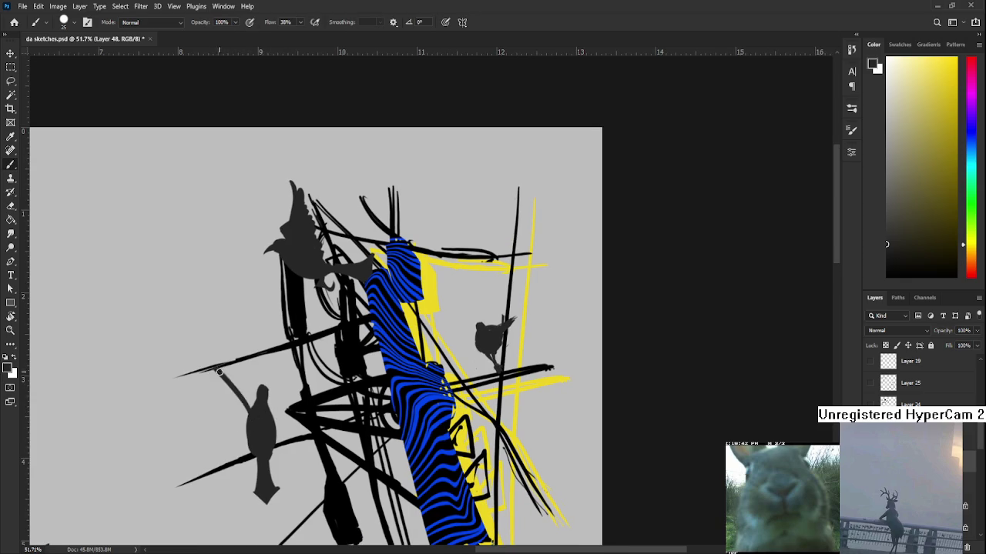
{"action": "key", "text": "ctrl+z"}
{"action": "mouse_move", "coordinate": [213, 368]}
{"action": "left_mouse_down"}
{"action": "mouse_move", "coordinate": [250, 412]}
{"action": "mouse_move", "coordinate": [210, 359]}
{"action": "left_mouse_up"}
{"action": "key", "text": "ctrl+z"}
{"action": "key", "text": "ctrl+z"}
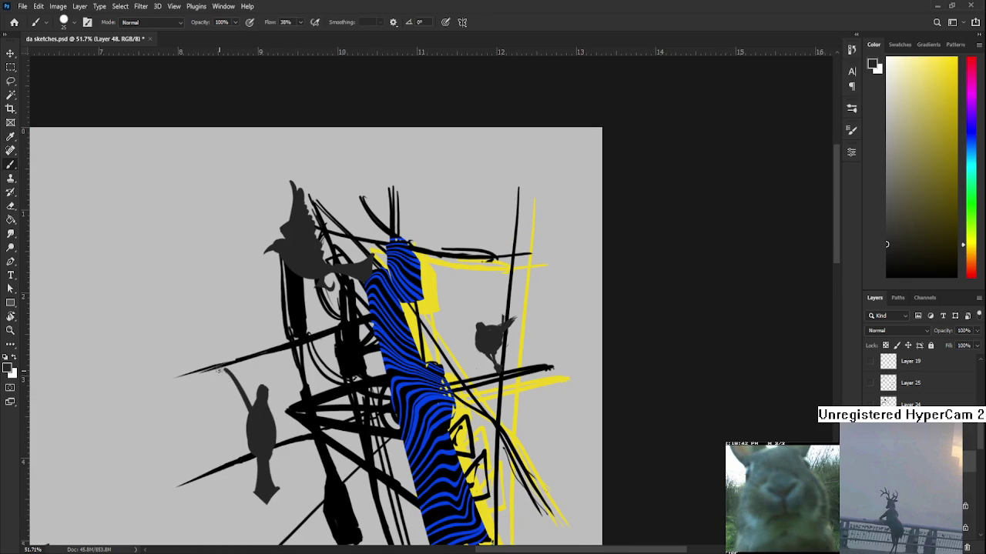
{"action": "mouse_move", "coordinate": [251, 412]}
{"action": "left_mouse_down"}
{"action": "mouse_move", "coordinate": [208, 385]}
{"action": "mouse_move", "coordinate": [216, 374]}
{"action": "mouse_move", "coordinate": [209, 406]}
{"action": "mouse_move", "coordinate": [245, 429]}
{"action": "mouse_move", "coordinate": [248, 413]}
{"action": "left_mouse_up"}
{"action": "key", "text": "ctrl+z"}
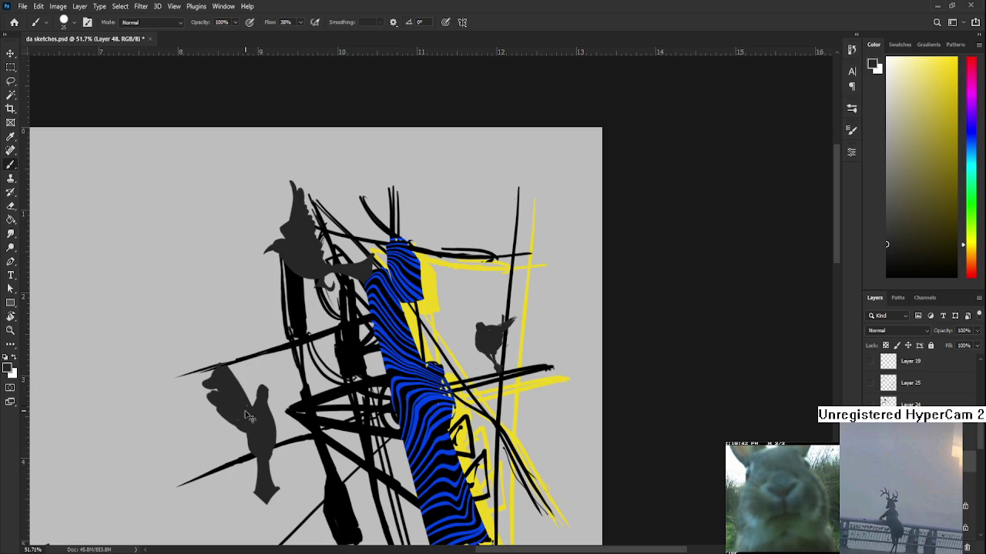
{"action": "key", "text": "ctrl+z"}
{"action": "key", "text": "ctrl+z"}
{"action": "key", "text": "ctrl+z"}
{"action": "key", "text": "ctrl+z"}
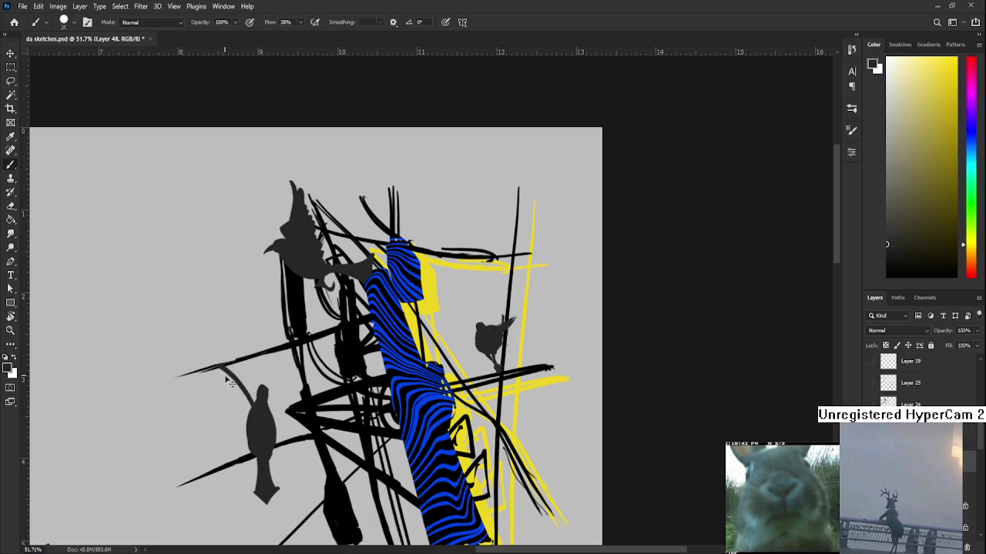
Lasso-select the lower-left bird silhouette and delete it.
{"action": "key", "text": "l"}
{"action": "left_click_drag", "start_coordinate": [283, 429], "coordinate": [312, 462]}
{"action": "key", "text": "Delete"}
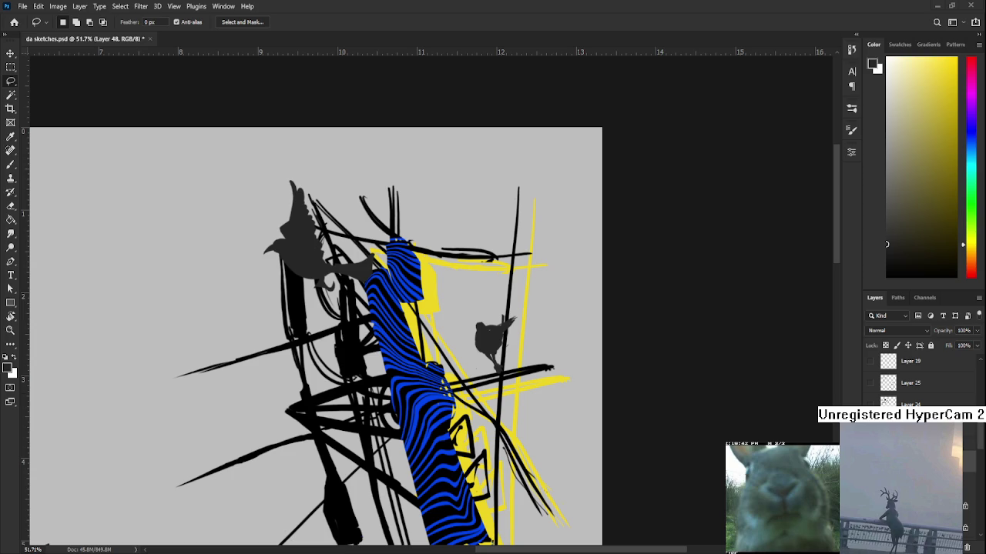
Paint a dark grey patch just left of the blue striped cylinder.
{"action": "key", "text": "b"}
{"action": "left_click_drag", "start_coordinate": [310, 418], "coordinate": [303, 413]}
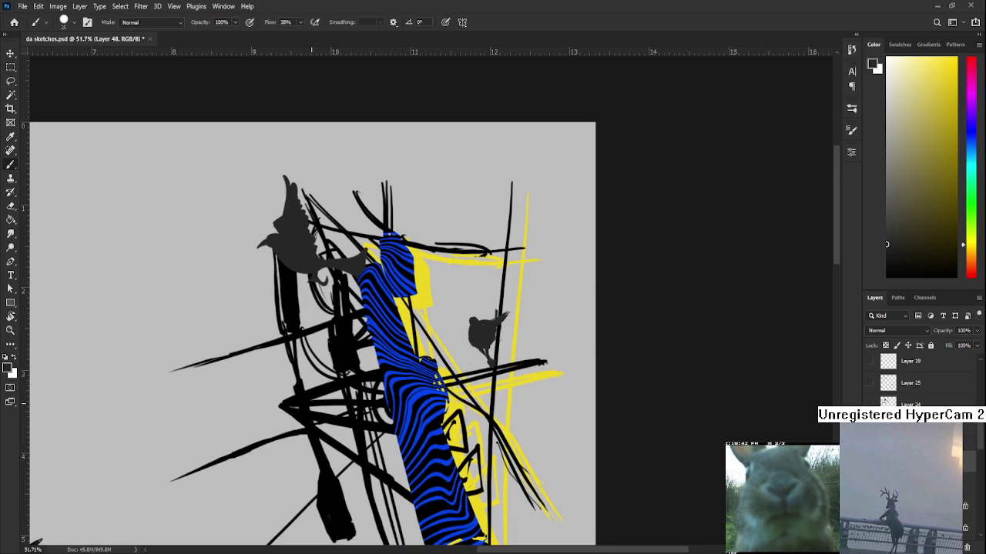
{"action": "scroll", "coordinate": [311, 394], "scroll_direction": "down", "scroll_amount": 2}
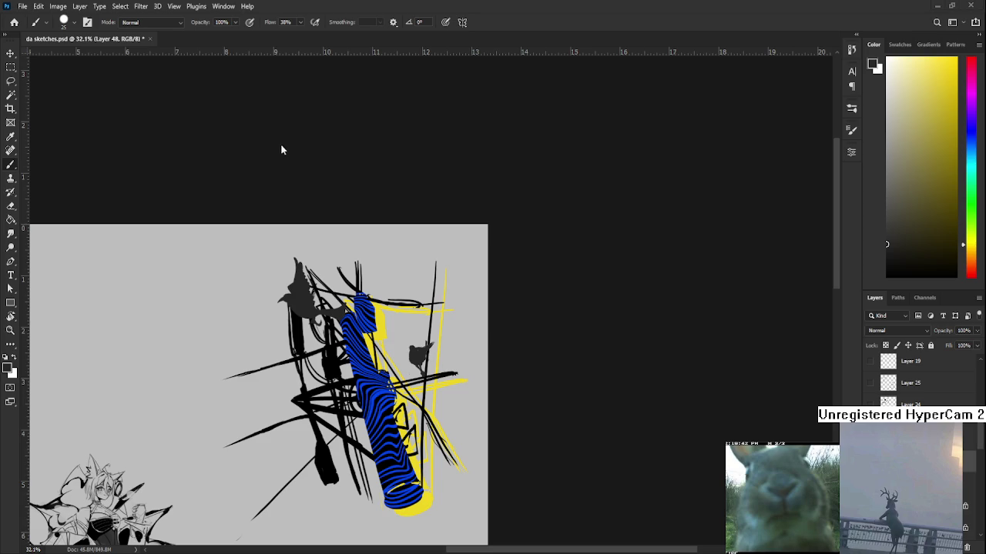
{"action": "scroll", "coordinate": [322, 356], "scroll_direction": "up", "scroll_amount": 1}
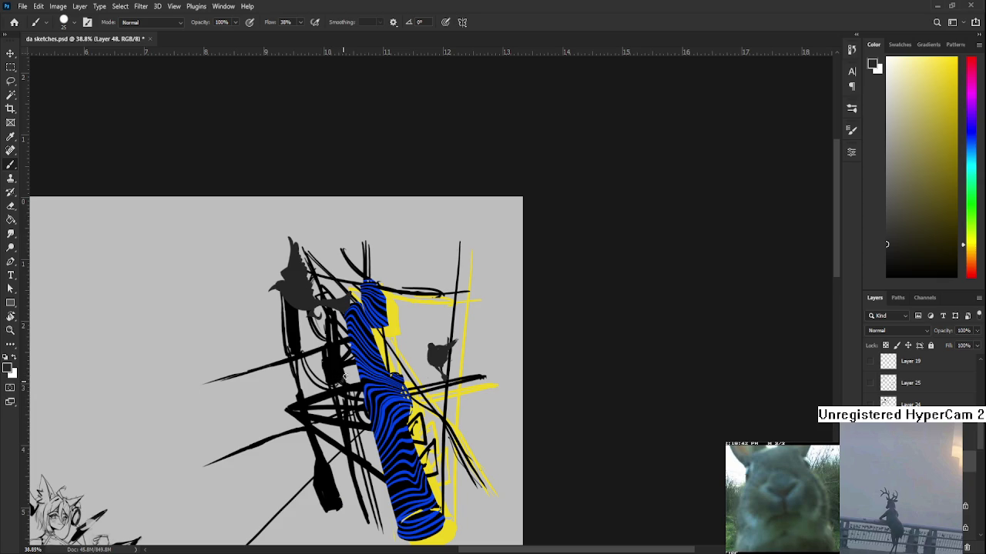
{"action": "left_click", "coordinate": [344, 381]}
{"action": "left_click_drag", "start_coordinate": [329, 394], "coordinate": [292, 374]}
{"action": "key", "text": "e"}
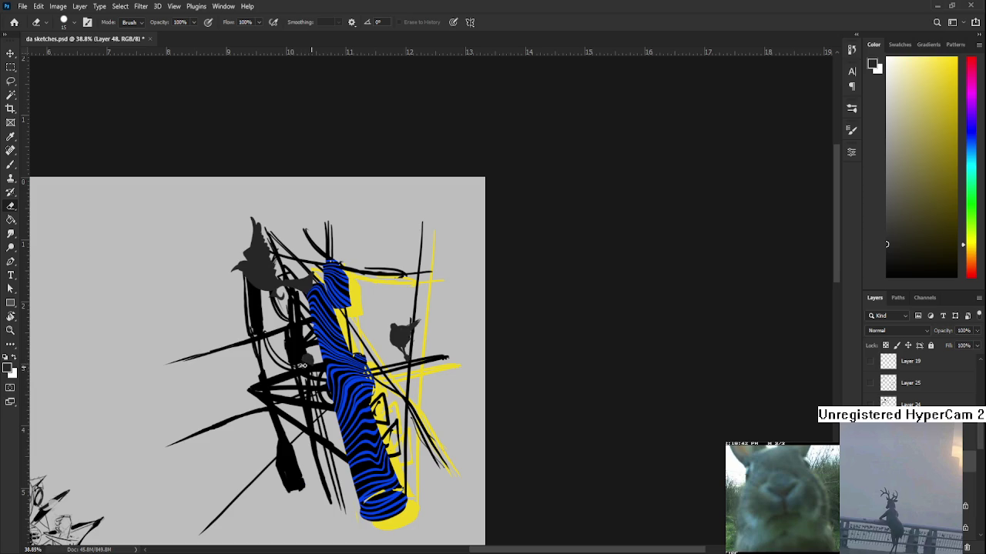
{"action": "key", "text": "b"}
{"action": "left_click_drag", "start_coordinate": [305, 362], "coordinate": [302, 358]}
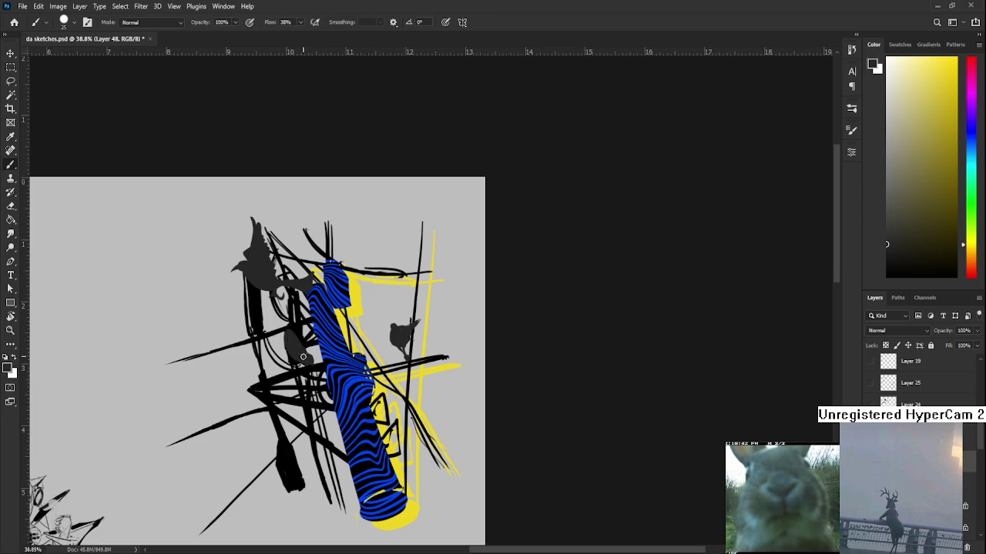
Lasso the grey patch, enlarge and tilt it with Ctrl+T, commit, and deselect.
{"action": "key", "text": "l"}
{"action": "mouse_move", "coordinate": [281, 331]}
{"action": "left_mouse_down"}
{"action": "mouse_move", "coordinate": [290, 351]}
{"action": "mouse_move", "coordinate": [326, 296]}
{"action": "left_mouse_up"}
{"action": "key", "text": "ctrl+t"}
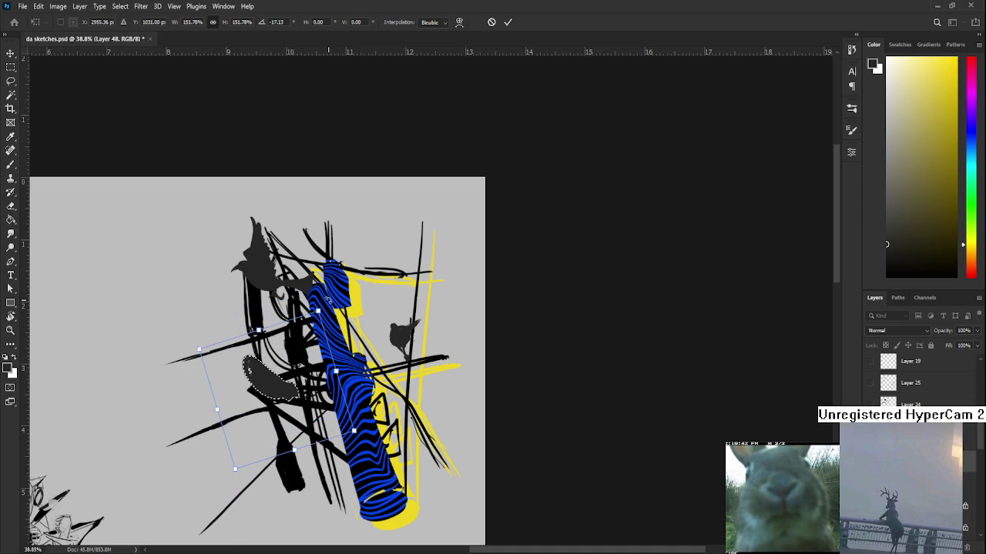
{"action": "key", "text": "Return"}
{"action": "key", "text": "ctrl+d"}
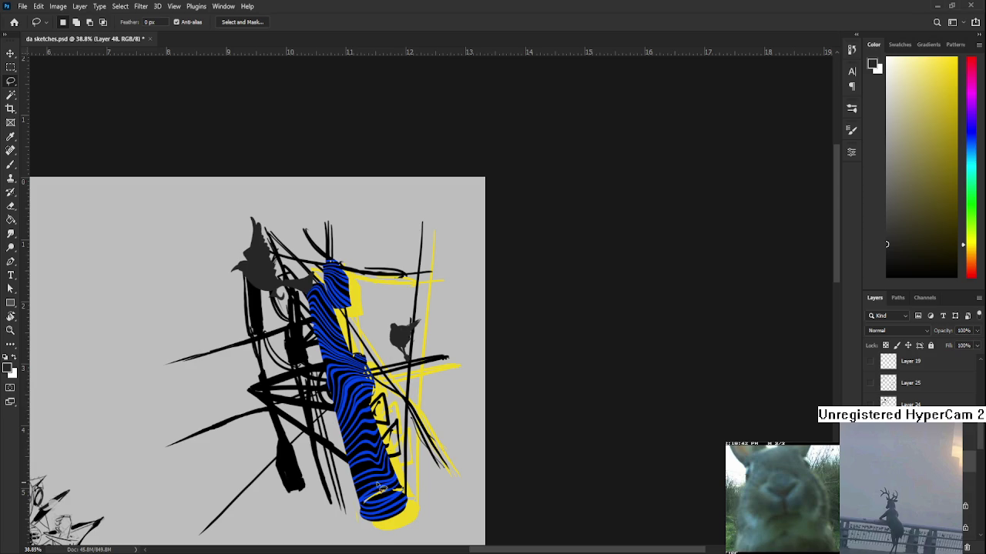
{"action": "scroll", "coordinate": [291, 416], "scroll_direction": "up", "scroll_amount": 1}
{"action": "key", "text": "b"}
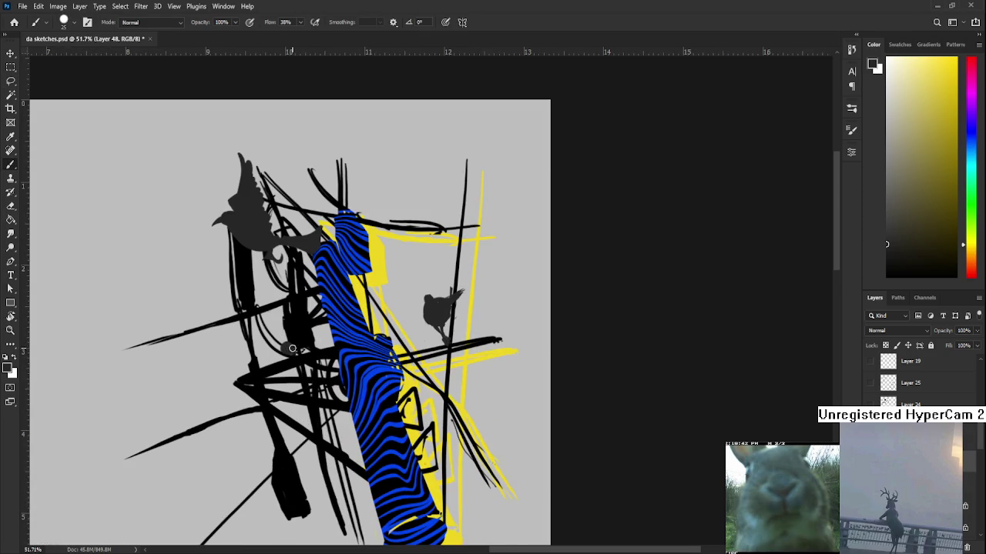
Paint two curved dark grey wing strokes on the patch, cleaning the edges with the eraser.
{"action": "left_click_drag", "start_coordinate": [289, 353], "coordinate": [209, 308]}
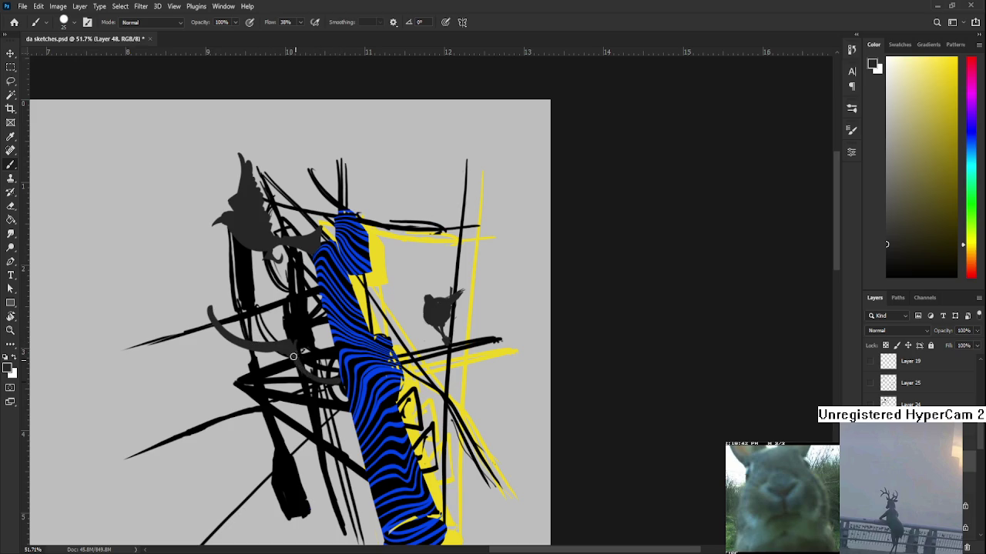
{"action": "key", "text": "e"}
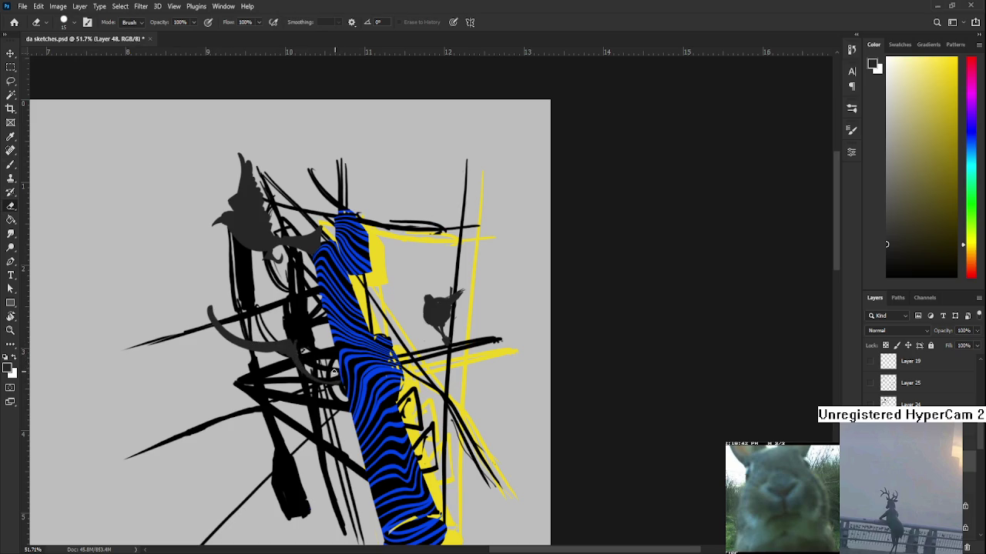
{"action": "key", "text": "b"}
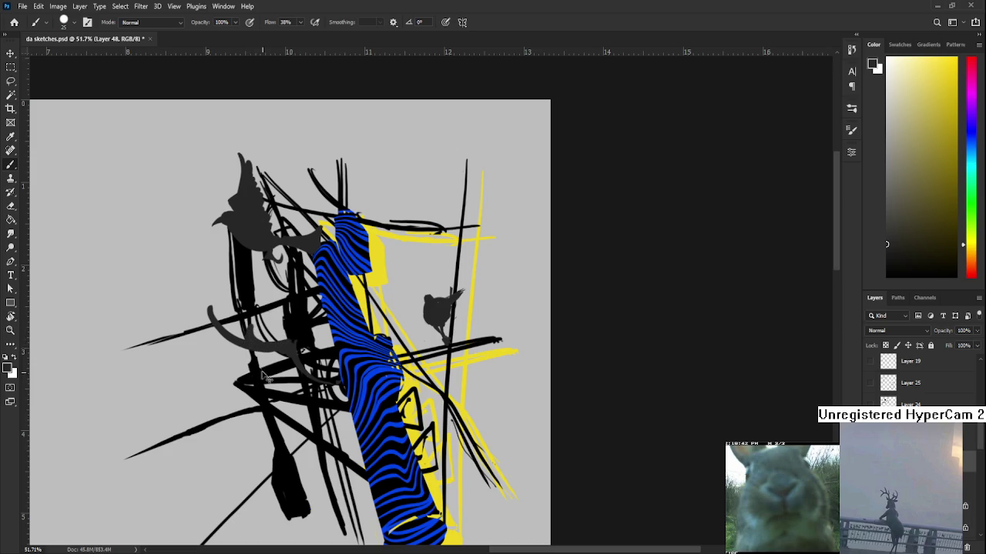
{"action": "mouse_move", "coordinate": [244, 342]}
{"action": "left_mouse_down"}
{"action": "mouse_move", "coordinate": [294, 394]}
{"action": "mouse_move", "coordinate": [267, 364]}
{"action": "mouse_move", "coordinate": [282, 389]}
{"action": "mouse_move", "coordinate": [277, 357]}
{"action": "mouse_move", "coordinate": [266, 377]}
{"action": "mouse_move", "coordinate": [271, 352]}
{"action": "mouse_move", "coordinate": [279, 370]}
{"action": "left_mouse_up"}
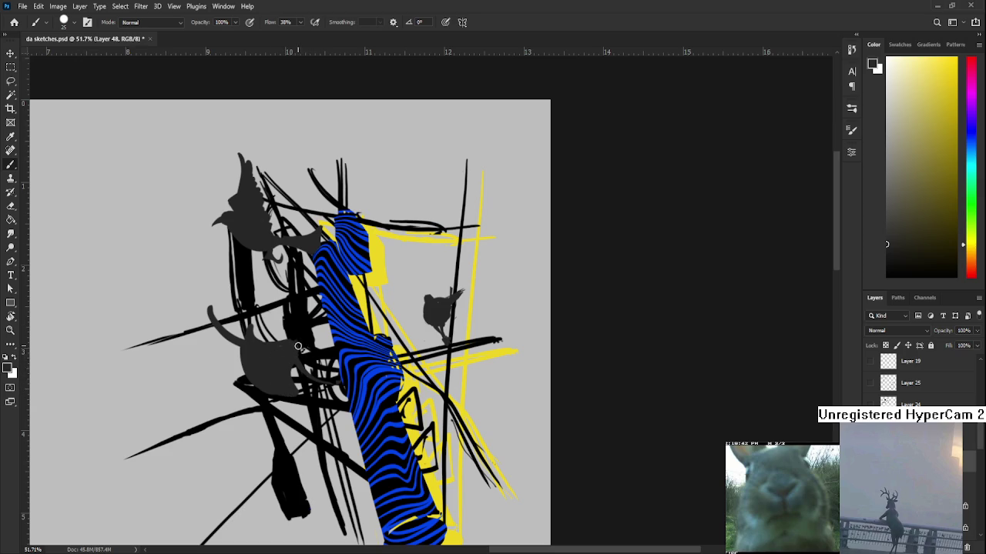
{"action": "key", "text": "e"}
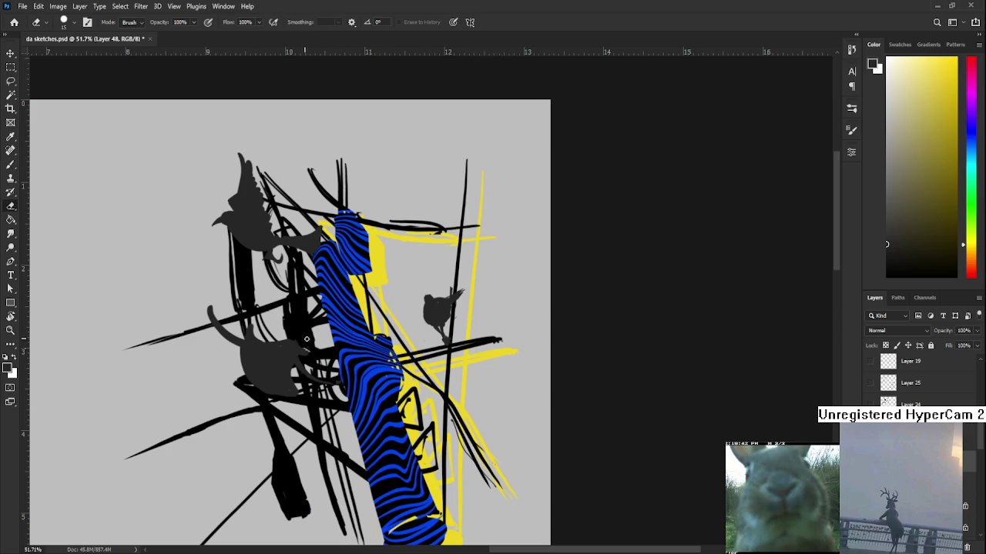
{"action": "scroll", "coordinate": [328, 337], "scroll_direction": "down", "scroll_amount": 2}
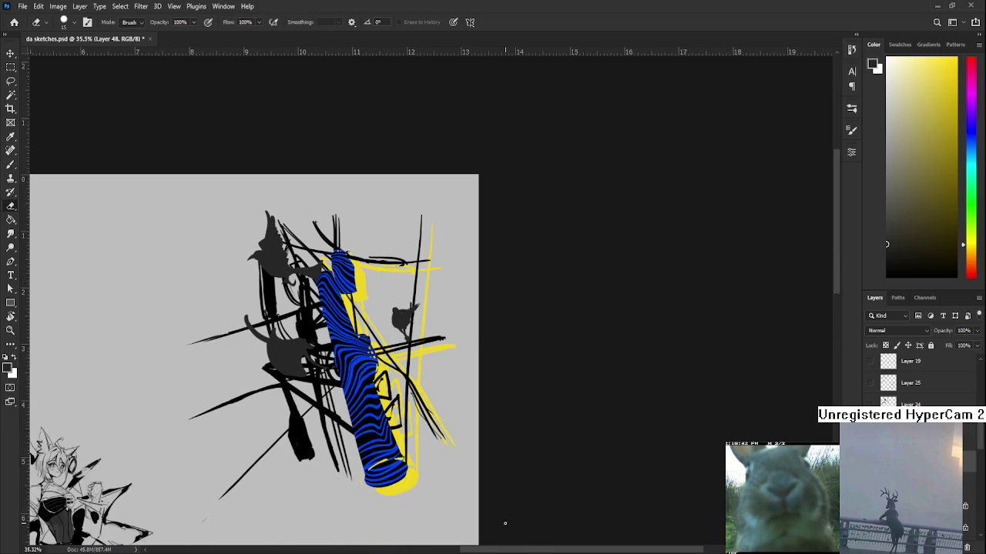
{"action": "key", "text": "alt+Tab"}
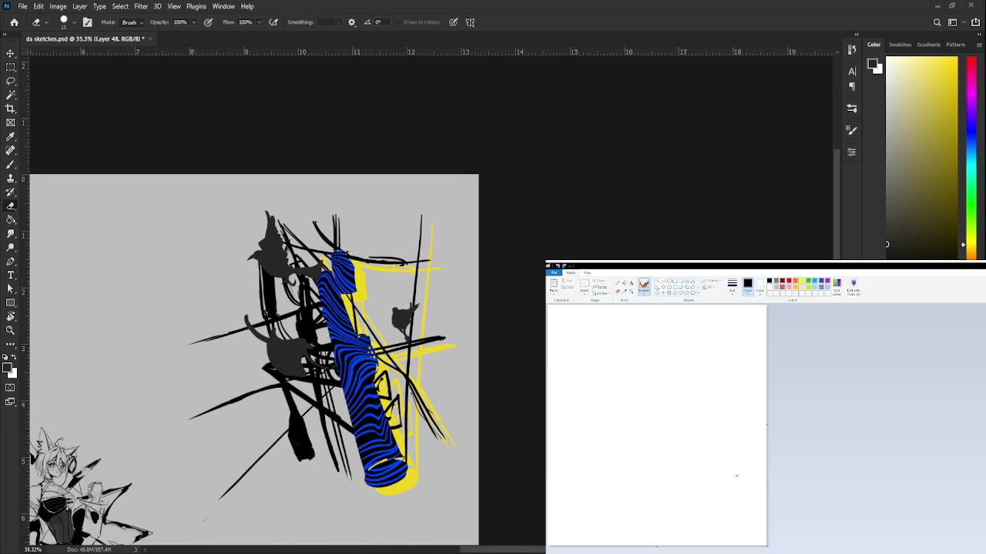
Pencil a face outline with an eye and a small V-shaped nose, undoing a misdrawn eye.
{"action": "mouse_move", "coordinate": [649, 380]}
{"action": "left_mouse_down"}
{"action": "mouse_move", "coordinate": [625, 435]}
{"action": "mouse_move", "coordinate": [686, 412]}
{"action": "mouse_move", "coordinate": [651, 439]}
{"action": "left_mouse_up"}
{"action": "mouse_move", "coordinate": [635, 403]}
{"action": "left_mouse_down"}
{"action": "mouse_move", "coordinate": [632, 416]}
{"action": "mouse_move", "coordinate": [616, 418]}
{"action": "mouse_move", "coordinate": [640, 404]}
{"action": "mouse_move", "coordinate": [614, 410]}
{"action": "mouse_move", "coordinate": [672, 399]}
{"action": "mouse_move", "coordinate": [644, 409]}
{"action": "mouse_move", "coordinate": [676, 408]}
{"action": "mouse_move", "coordinate": [668, 405]}
{"action": "left_mouse_up"}
{"action": "key", "text": "ctrl+z"}
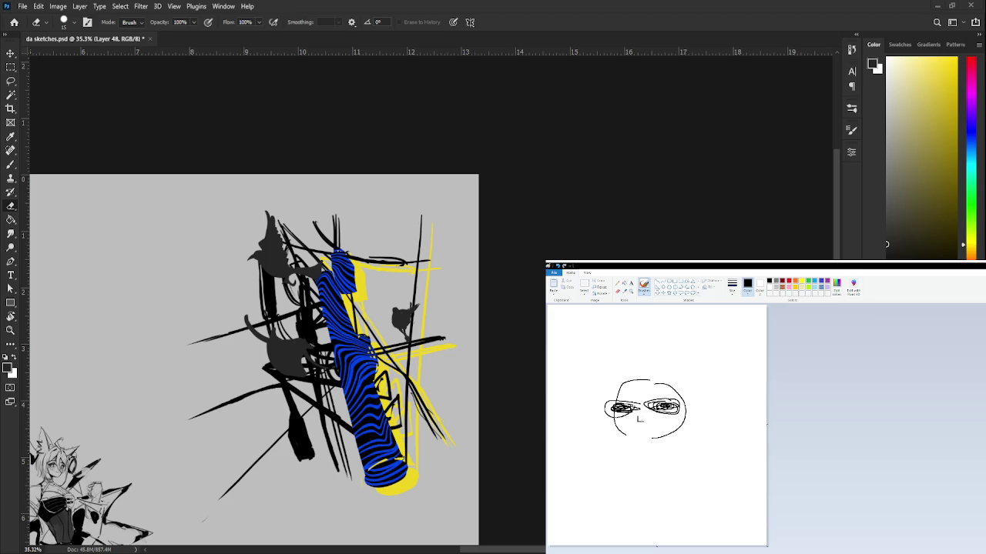
{"action": "mouse_move", "coordinate": [635, 419]}
{"action": "left_mouse_down"}
{"action": "mouse_move", "coordinate": [641, 425]}
{"action": "mouse_move", "coordinate": [647, 416]}
{"action": "left_mouse_up"}
Draw hair strands across the top of the head, undoing stray strokes.
{"action": "left_click_drag", "start_coordinate": [632, 362], "coordinate": [633, 408]}
{"action": "key", "text": "ctrl+z"}
{"action": "mouse_move", "coordinate": [655, 376]}
{"action": "left_mouse_down"}
{"action": "mouse_move", "coordinate": [653, 408]}
{"action": "mouse_move", "coordinate": [636, 411]}
{"action": "mouse_move", "coordinate": [655, 407]}
{"action": "left_mouse_up"}
{"action": "key", "text": "ctrl+z"}
{"action": "key", "text": "ctrl+z"}
Outline the left side of the head and try right-side outline strokes, undoing the misses.
{"action": "key", "text": "ctrl+z"}
{"action": "mouse_move", "coordinate": [660, 376]}
{"action": "left_mouse_down"}
{"action": "mouse_move", "coordinate": [660, 406]}
{"action": "mouse_move", "coordinate": [661, 382]}
{"action": "mouse_move", "coordinate": [672, 392]}
{"action": "left_mouse_up"}
{"action": "key", "text": "ctrl+z"}
{"action": "key", "text": "ctrl+z"}
{"action": "key", "text": "ctrl+z"}
{"action": "key", "text": "ctrl+z"}
{"action": "key", "text": "ctrl+z"}
{"action": "left_click_drag", "start_coordinate": [636, 372], "coordinate": [642, 410]}
{"action": "mouse_move", "coordinate": [648, 377]}
{"action": "left_mouse_down"}
{"action": "mouse_move", "coordinate": [650, 395]}
{"action": "mouse_move", "coordinate": [674, 411]}
{"action": "mouse_move", "coordinate": [682, 435]}
{"action": "left_mouse_up"}
{"action": "mouse_move", "coordinate": [625, 379]}
{"action": "left_mouse_down"}
{"action": "mouse_move", "coordinate": [615, 435]}
{"action": "mouse_move", "coordinate": [608, 426]}
{"action": "mouse_move", "coordinate": [618, 430]}
{"action": "left_mouse_up"}
{"action": "key", "text": "ctrl+z"}
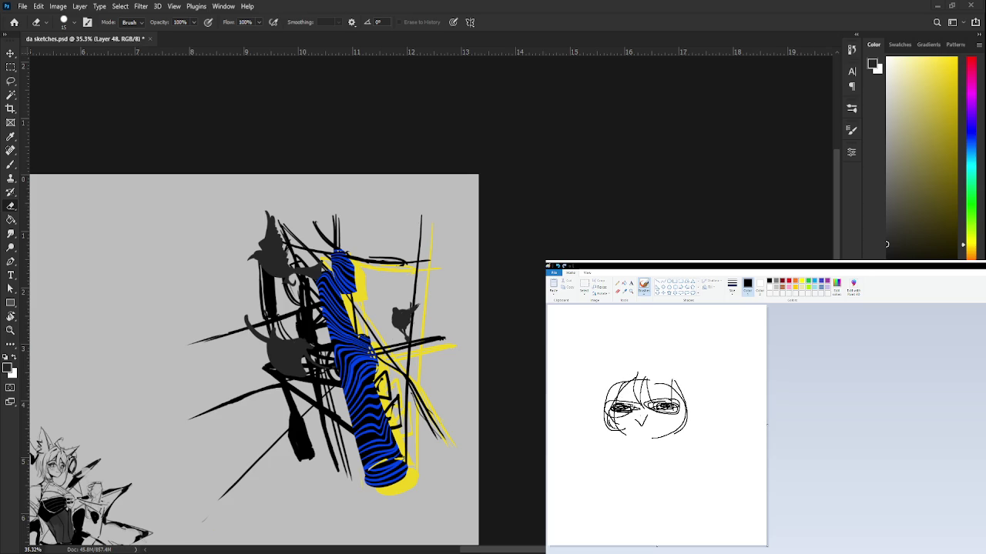
{"action": "left_click_drag", "start_coordinate": [681, 396], "coordinate": [702, 441]}
{"action": "key", "text": "ctrl+z"}
{"action": "mouse_move", "coordinate": [677, 376]}
{"action": "left_mouse_down"}
{"action": "mouse_move", "coordinate": [664, 406]}
{"action": "mouse_move", "coordinate": [685, 429]}
{"action": "left_mouse_up"}
{"action": "key", "text": "ctrl+z"}
{"action": "key", "text": "ctrl+z"}
{"action": "mouse_move", "coordinate": [614, 382]}
{"action": "left_mouse_down"}
{"action": "mouse_move", "coordinate": [679, 375]}
{"action": "mouse_move", "coordinate": [582, 413]}
{"action": "mouse_move", "coordinate": [604, 419]}
{"action": "mouse_move", "coordinate": [600, 409]}
{"action": "mouse_move", "coordinate": [607, 421]}
{"action": "left_mouse_up"}
{"action": "key", "text": "ctrl+z"}
{"action": "key", "text": "ctrl+z"}
{"action": "key", "text": "ctrl+z"}
{"action": "key", "text": "ctrl+z"}
Add the right-side face curve, chin, upper-right hair and a left-cheek stroke.
{"action": "left_click_drag", "start_coordinate": [686, 396], "coordinate": [704, 405]}
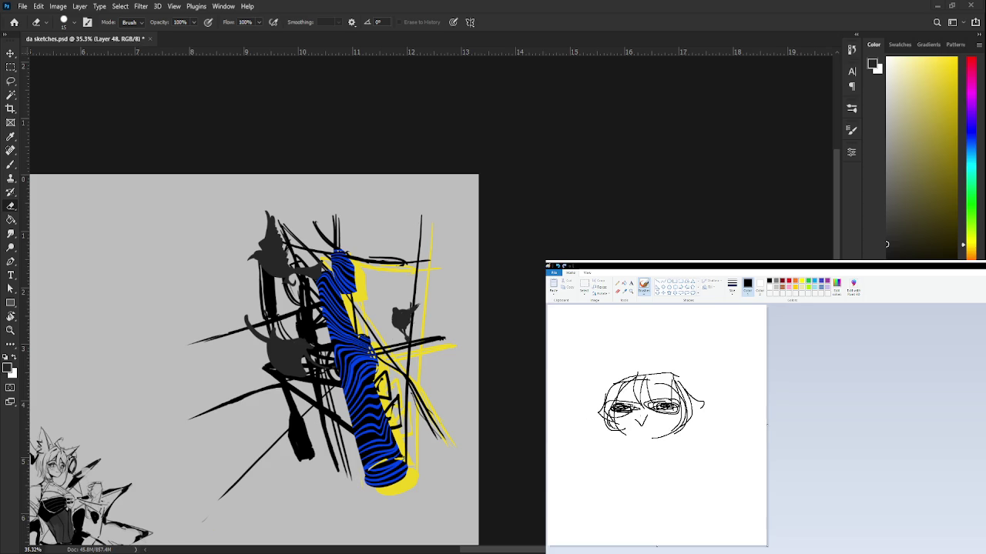
{"action": "mouse_move", "coordinate": [630, 435]}
{"action": "left_mouse_down"}
{"action": "mouse_move", "coordinate": [656, 442]}
{"action": "mouse_move", "coordinate": [639, 443]}
{"action": "mouse_move", "coordinate": [645, 457]}
{"action": "mouse_move", "coordinate": [662, 436]}
{"action": "mouse_move", "coordinate": [627, 445]}
{"action": "mouse_move", "coordinate": [673, 442]}
{"action": "left_mouse_up"}
{"action": "key", "text": "ctrl+z"}
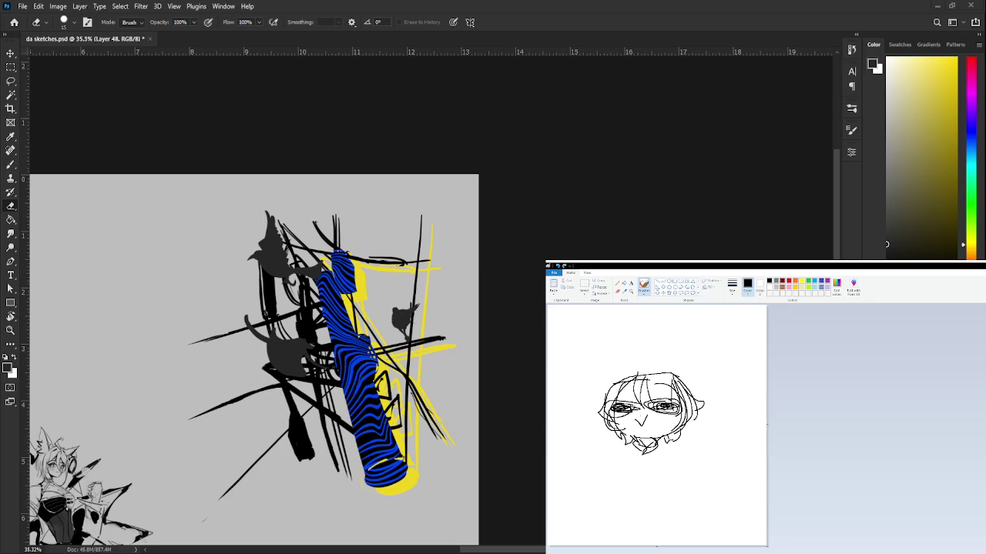
{"action": "left_click_drag", "start_coordinate": [681, 375], "coordinate": [692, 396]}
{"action": "left_click_drag", "start_coordinate": [604, 403], "coordinate": [598, 422]}
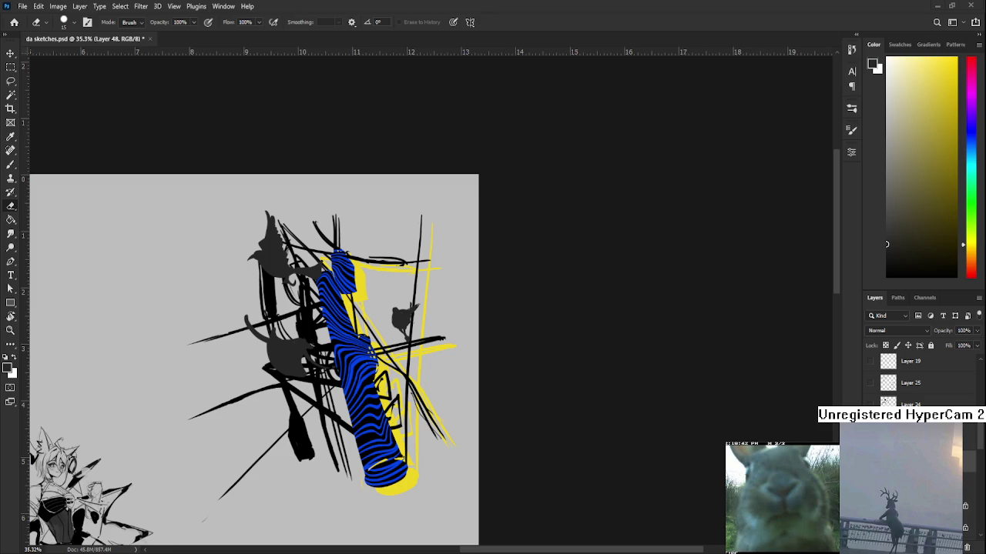
{"action": "scroll", "coordinate": [232, 310], "scroll_direction": "up", "scroll_amount": 2}
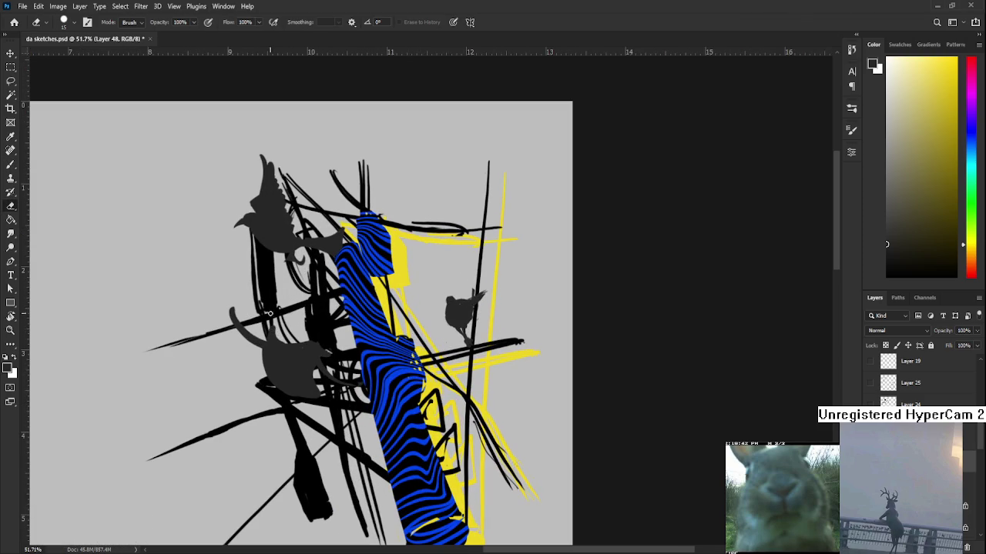
Erase part of the thin dark curved stroke and set the Brush colour picker hue to red.
{"action": "left_click_drag", "start_coordinate": [230, 308], "coordinate": [239, 337]}
{"action": "key", "text": "b"}
{"action": "left_click", "coordinate": [261, 338], "text": "alt"}
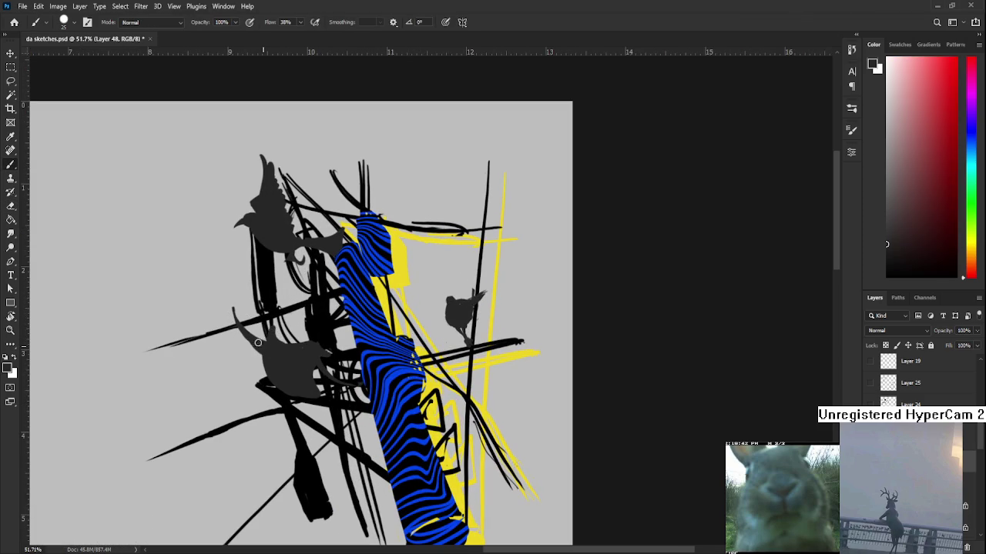
{"action": "scroll", "coordinate": [301, 353], "scroll_direction": "down", "scroll_amount": 2}
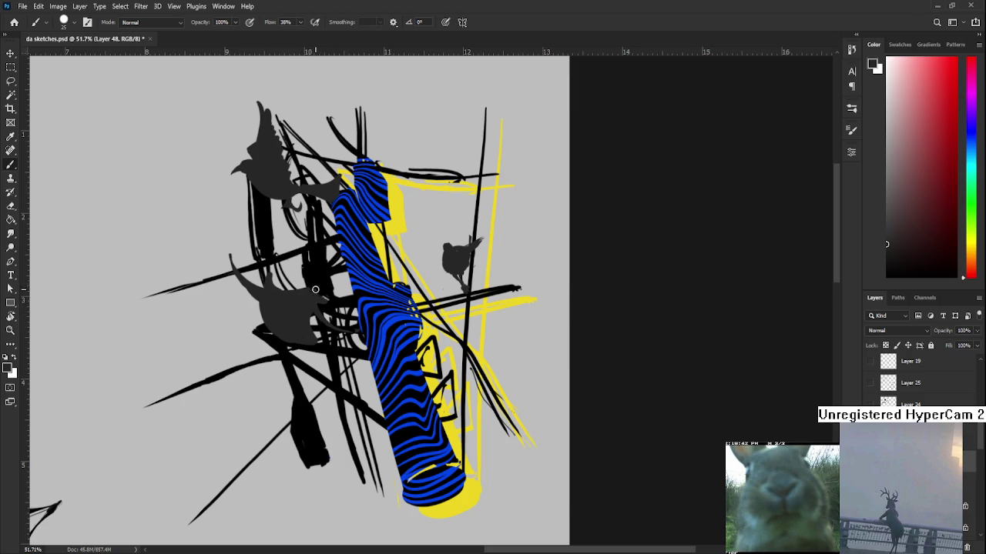
{"action": "left_click_drag", "start_coordinate": [316, 288], "coordinate": [256, 288]}
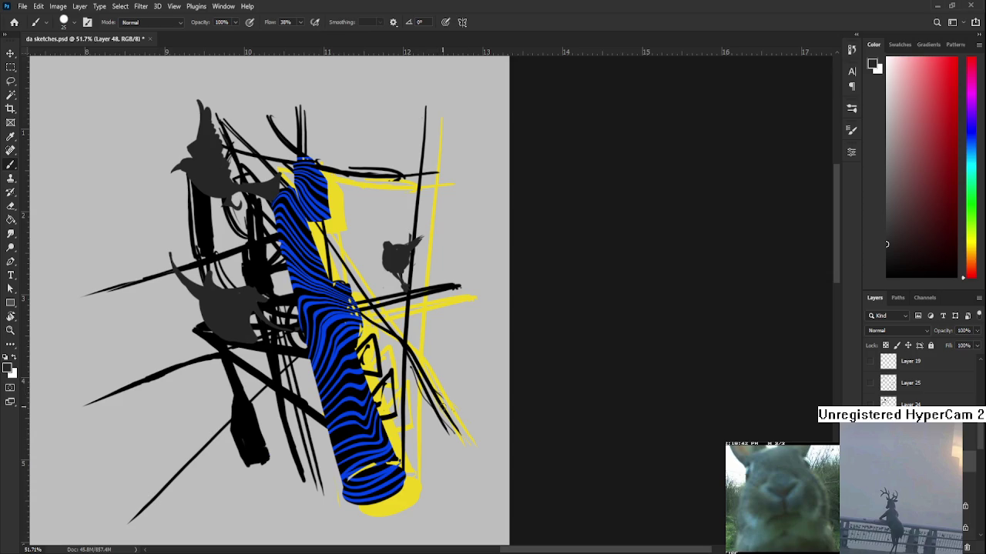
Paint a small dark grey blob near the yellow strokes, toggling between Brush and Eraser.
{"action": "mouse_move", "coordinate": [410, 409]}
{"action": "left_mouse_down"}
{"action": "mouse_move", "coordinate": [420, 424]}
{"action": "mouse_move", "coordinate": [422, 409]}
{"action": "mouse_move", "coordinate": [422, 422]}
{"action": "mouse_move", "coordinate": [412, 410]}
{"action": "left_mouse_up"}
{"action": "key", "text": "e"}
{"action": "key", "text": "b"}
{"action": "key", "text": "e"}
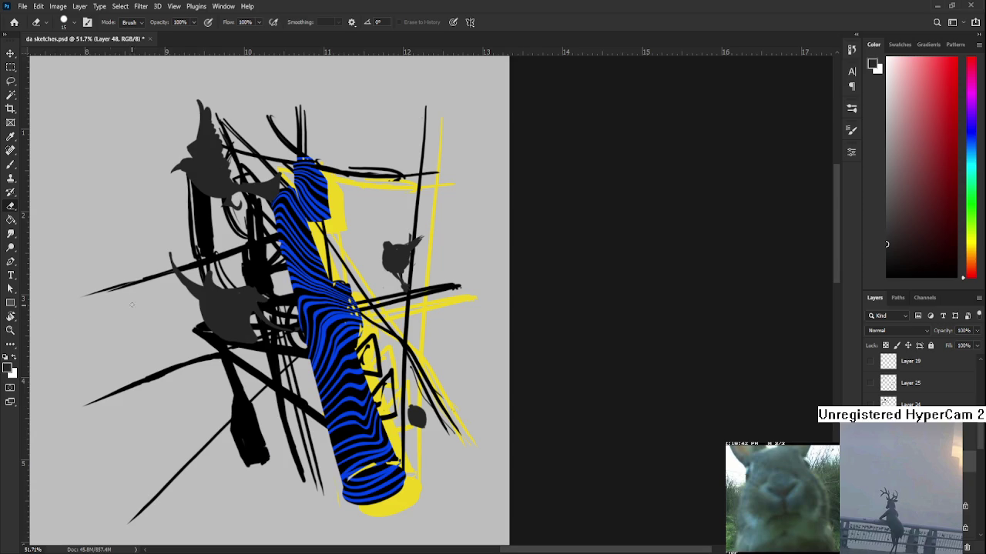
{"action": "left_click_drag", "start_coordinate": [133, 295], "coordinate": [60, 240]}
Paint a dark bird shape at the tube's base and fill out its lower part.
{"action": "key", "text": "b"}
{"action": "mouse_move", "coordinate": [337, 356]}
{"action": "left_mouse_down"}
{"action": "mouse_move", "coordinate": [327, 379]}
{"action": "mouse_move", "coordinate": [330, 354]}
{"action": "mouse_move", "coordinate": [317, 364]}
{"action": "mouse_move", "coordinate": [320, 378]}
{"action": "left_mouse_up"}
{"action": "key", "text": "ctrl+z"}
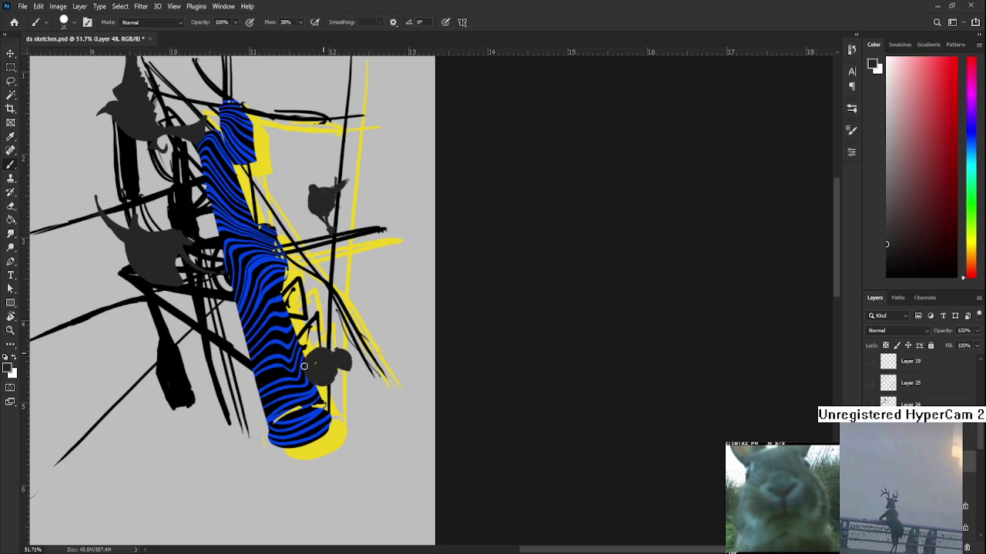
{"action": "key", "text": "e"}
{"action": "key", "text": "b"}
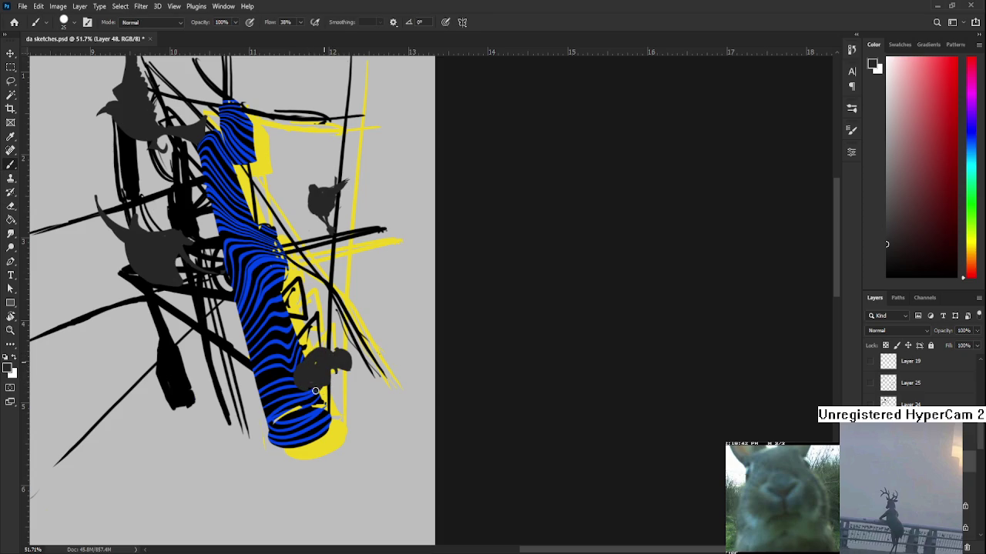
{"action": "mouse_move", "coordinate": [320, 381]}
{"action": "left_mouse_down"}
{"action": "mouse_move", "coordinate": [329, 371]}
{"action": "mouse_move", "coordinate": [323, 387]}
{"action": "mouse_move", "coordinate": [334, 393]}
{"action": "left_mouse_up"}
{"action": "mouse_move", "coordinate": [331, 395]}
{"action": "left_mouse_down"}
{"action": "mouse_move", "coordinate": [302, 419]}
{"action": "mouse_move", "coordinate": [309, 400]}
{"action": "mouse_move", "coordinate": [303, 416]}
{"action": "mouse_move", "coordinate": [325, 409]}
{"action": "mouse_move", "coordinate": [331, 419]}
{"action": "mouse_move", "coordinate": [286, 414]}
{"action": "left_mouse_up"}
{"action": "key", "text": "ctrl+z"}
Draw a dark arc under the tube's lower end and paint over that end.
{"action": "mouse_move", "coordinate": [299, 381]}
{"action": "left_mouse_down"}
{"action": "mouse_move", "coordinate": [331, 456]}
{"action": "mouse_move", "coordinate": [356, 422]}
{"action": "mouse_move", "coordinate": [347, 426]}
{"action": "mouse_move", "coordinate": [346, 416]}
{"action": "left_mouse_up"}
{"action": "key", "text": "e"}
{"action": "key", "text": "b"}
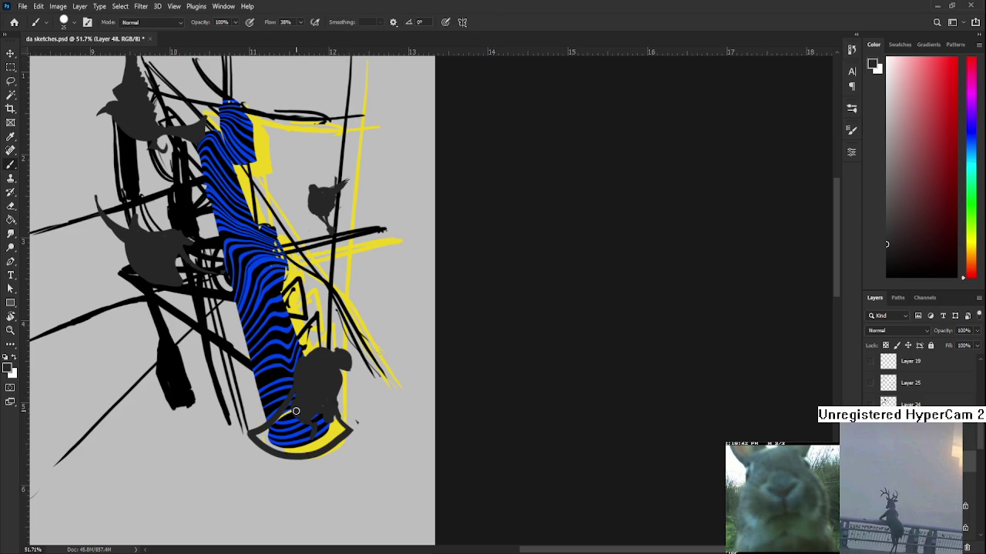
{"action": "mouse_move", "coordinate": [294, 401]}
{"action": "left_mouse_down"}
{"action": "mouse_move", "coordinate": [357, 420]}
{"action": "mouse_move", "coordinate": [266, 443]}
{"action": "mouse_move", "coordinate": [346, 422]}
{"action": "mouse_move", "coordinate": [315, 427]}
{"action": "left_mouse_up"}
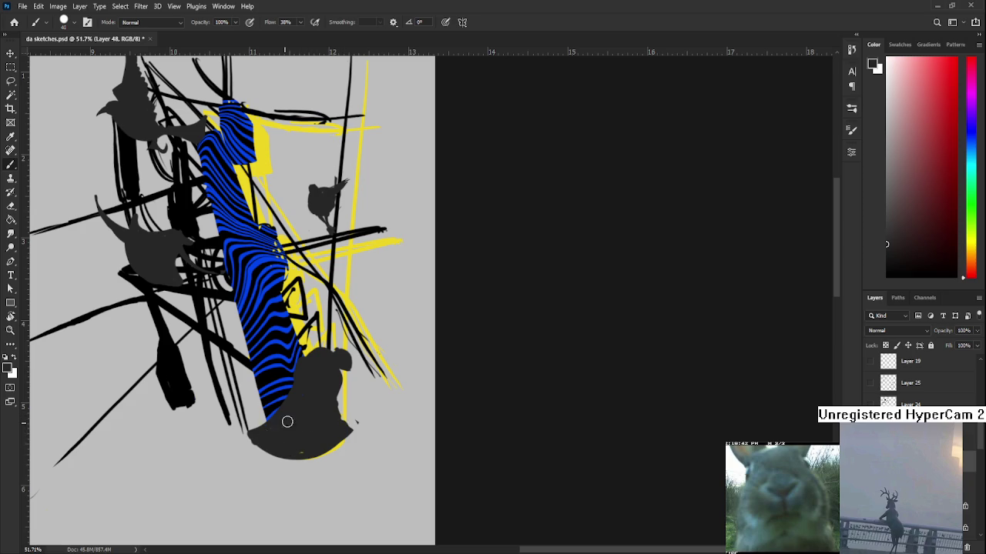
{"action": "key", "text": "e"}
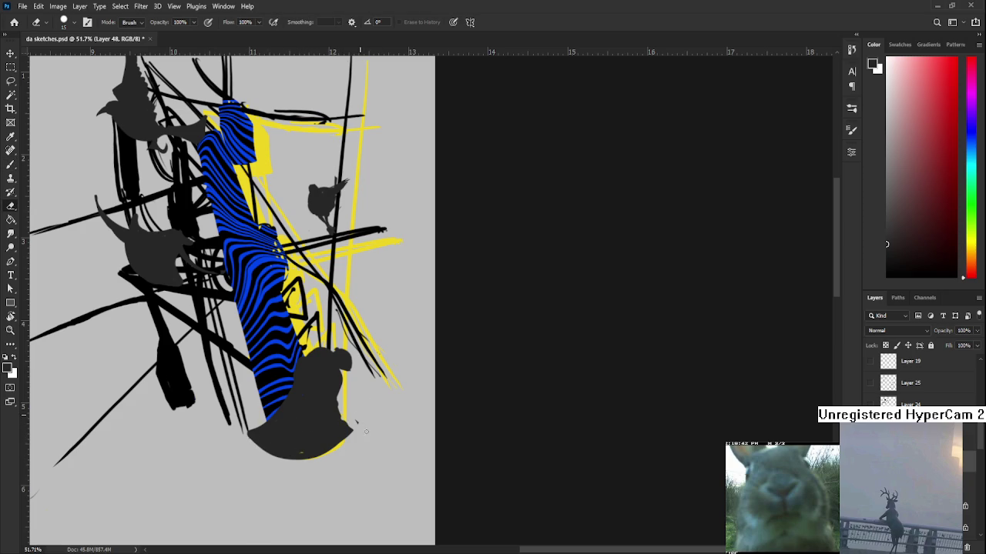
{"action": "key", "text": "b"}
{"action": "left_click_drag", "start_coordinate": [299, 416], "coordinate": [307, 458]}
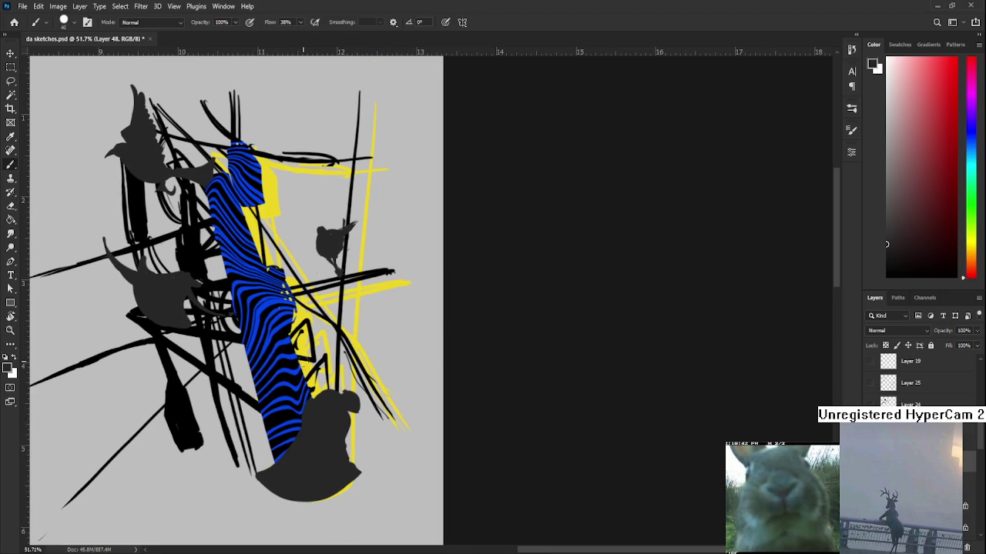
Paint dark grey across the cylinder's base and lower left edge, filling the bird's neck and body.
{"action": "key", "text": "e"}
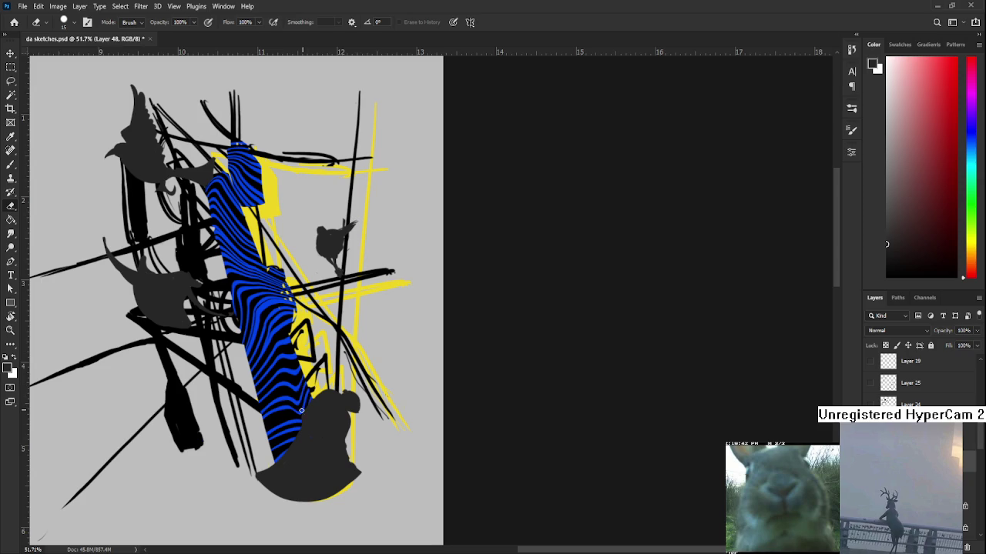
{"action": "key", "text": "b"}
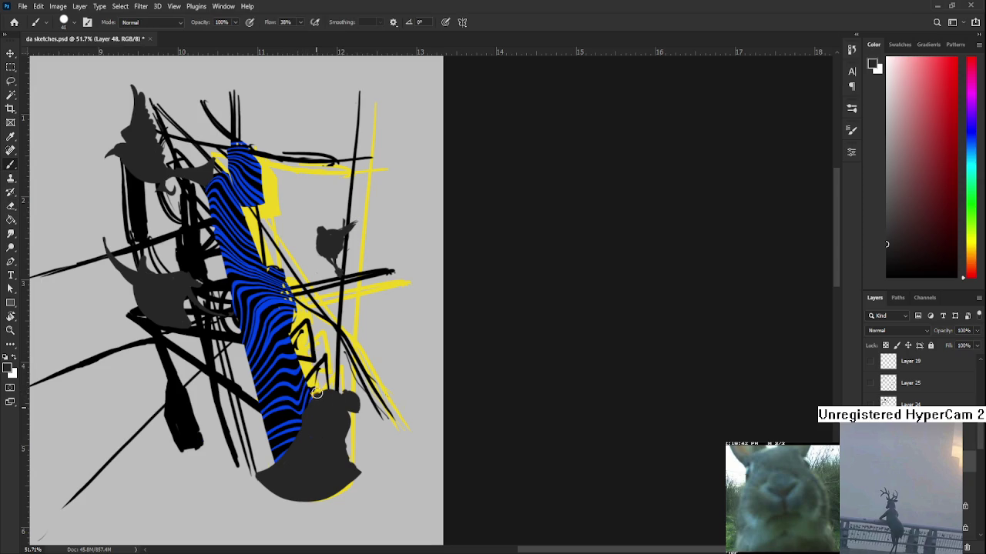
{"action": "left_click_drag", "start_coordinate": [317, 384], "coordinate": [245, 360]}
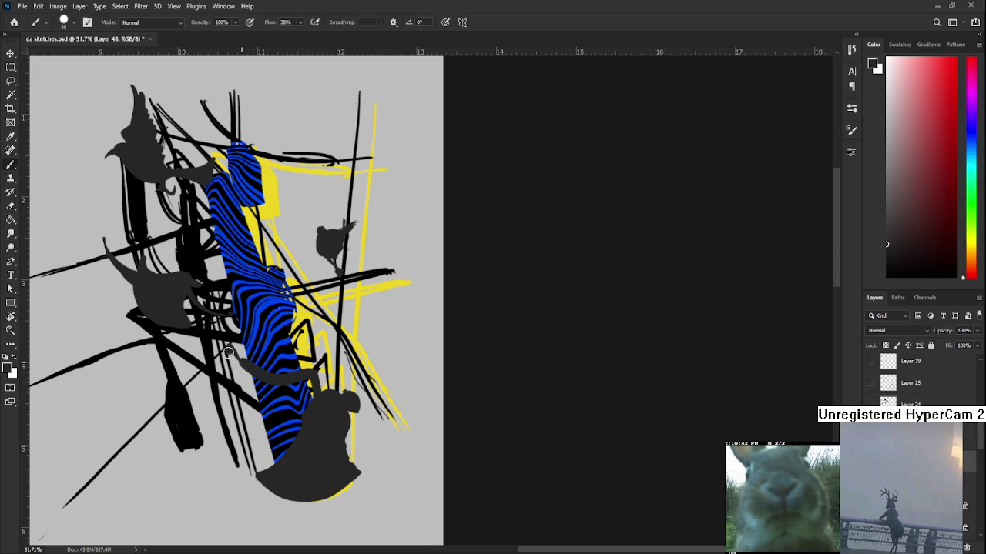
{"action": "mouse_move", "coordinate": [233, 354]}
{"action": "left_mouse_down"}
{"action": "mouse_move", "coordinate": [277, 427]}
{"action": "mouse_move", "coordinate": [301, 438]}
{"action": "mouse_move", "coordinate": [301, 411]}
{"action": "mouse_move", "coordinate": [275, 418]}
{"action": "left_mouse_up"}
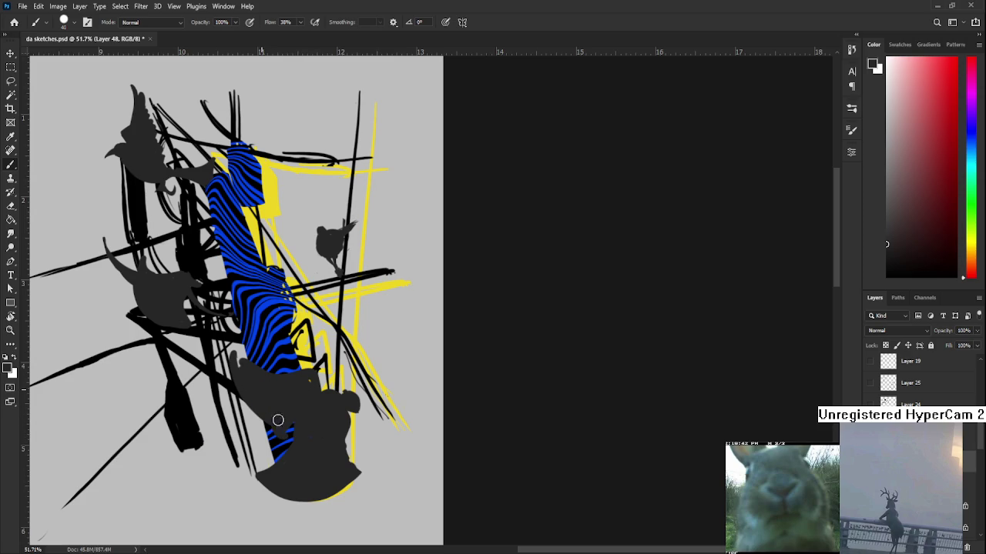
{"action": "left_click_drag", "start_coordinate": [312, 379], "coordinate": [351, 411]}
Shrink the brush to 30 and paint a raised V-shaped hooked wing on the bird.
{"action": "key", "text": "bracketleft"}
{"action": "key", "text": "e"}
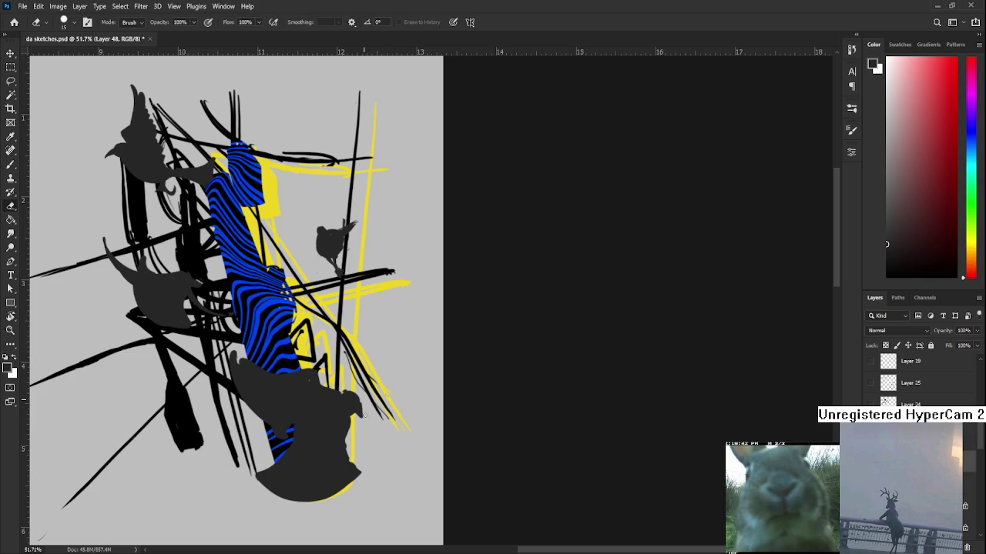
{"action": "key", "text": "b"}
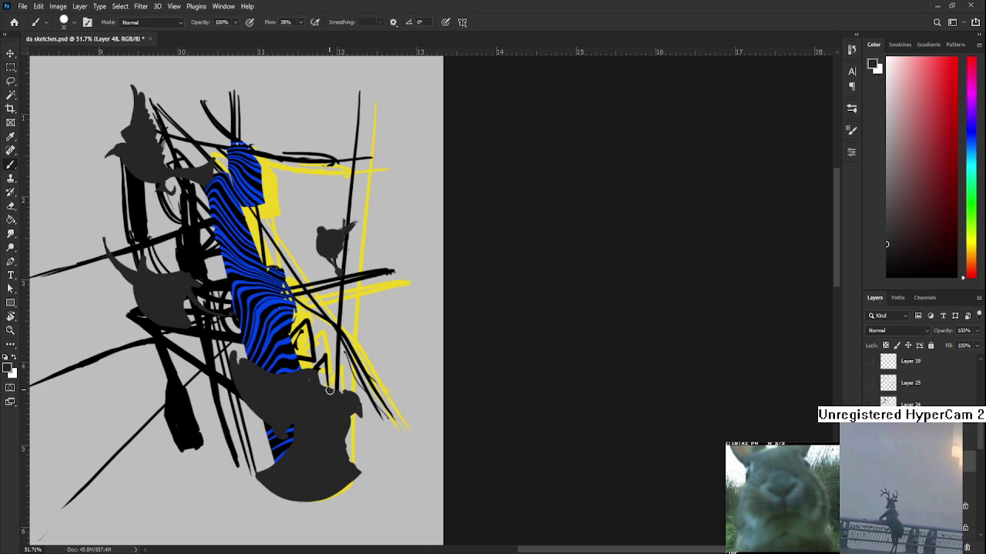
{"action": "mouse_move", "coordinate": [330, 368]}
{"action": "left_mouse_down"}
{"action": "mouse_move", "coordinate": [373, 335]}
{"action": "mouse_move", "coordinate": [356, 408]}
{"action": "left_mouse_up"}
{"action": "key", "text": "ctrl+z"}
{"action": "mouse_move", "coordinate": [374, 338]}
{"action": "left_mouse_down"}
{"action": "mouse_move", "coordinate": [361, 397]}
{"action": "mouse_move", "coordinate": [330, 373]}
{"action": "mouse_move", "coordinate": [360, 379]}
{"action": "mouse_move", "coordinate": [362, 366]}
{"action": "mouse_move", "coordinate": [362, 384]}
{"action": "left_mouse_up"}
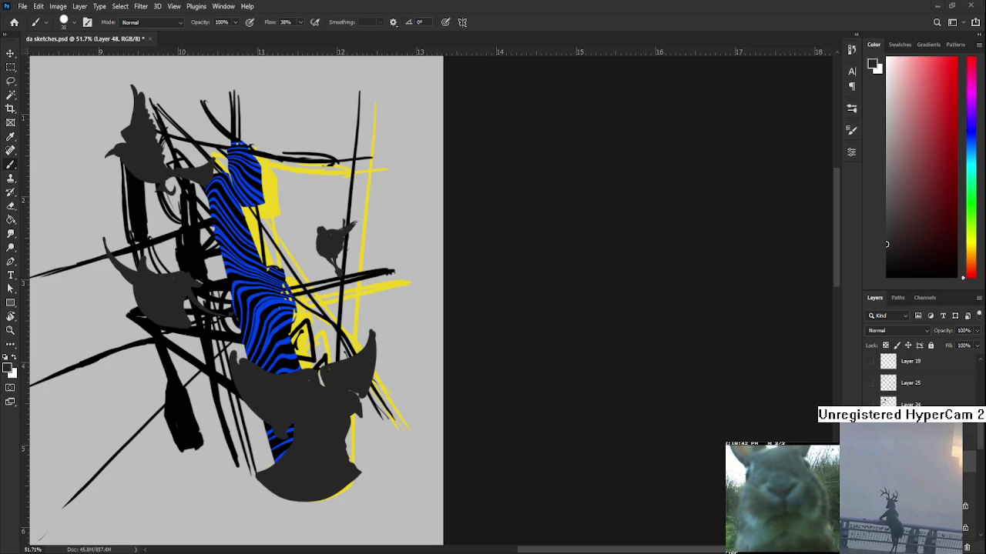
{"action": "scroll", "coordinate": [231, 308], "scroll_direction": "down", "scroll_amount": 3}
Bring the character sketches into view and reveal the hidden scribbles over the girl sketch.
{"action": "mouse_move", "coordinate": [353, 422]}
{"action": "left_mouse_down"}
{"action": "mouse_move", "coordinate": [401, 214]}
{"action": "mouse_move", "coordinate": [402, 99]}
{"action": "left_mouse_up"}
{"action": "scroll", "coordinate": [277, 400], "scroll_direction": "up", "scroll_amount": 2}
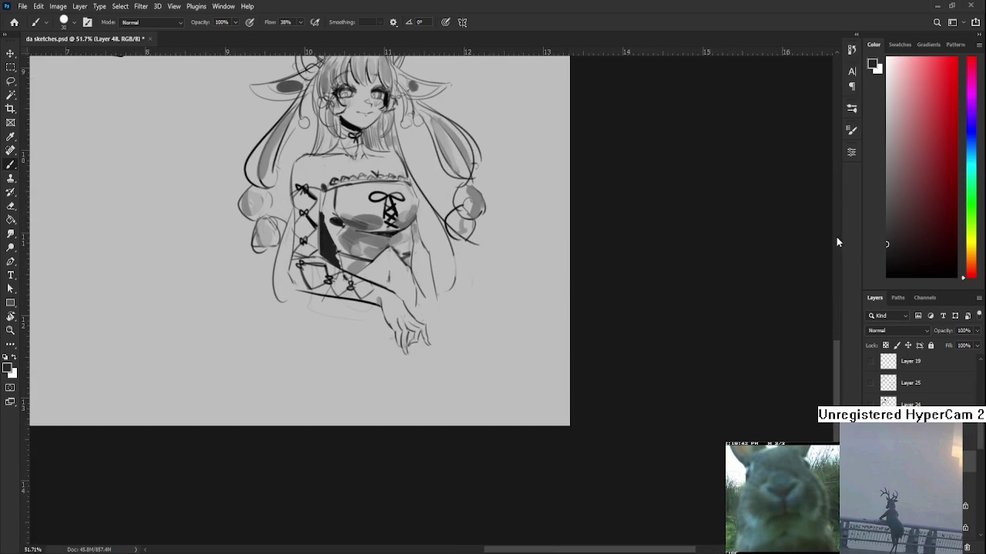
{"action": "scroll", "coordinate": [924, 377], "scroll_direction": "down", "scroll_amount": 10}
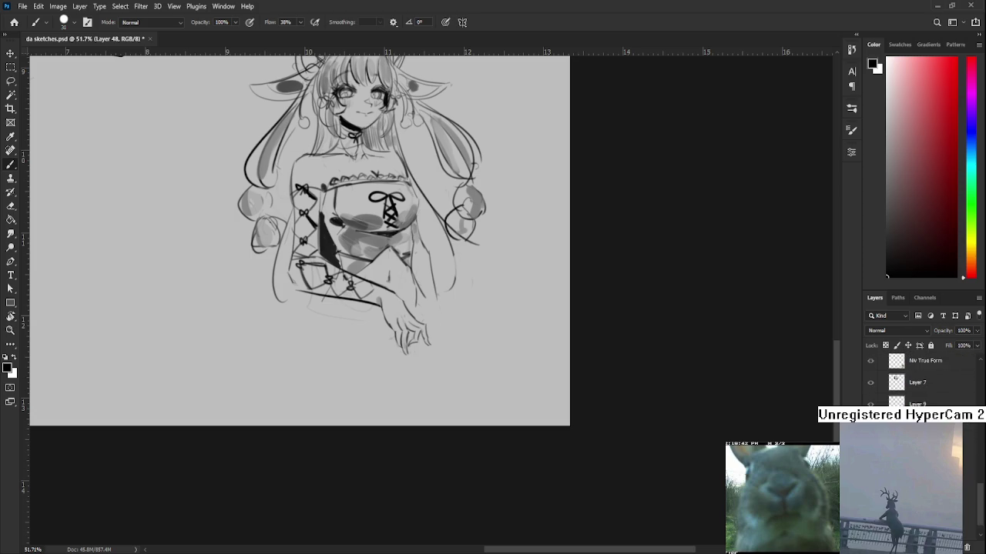
{"action": "key", "text": "ctrl+z"}
{"action": "mouse_move", "coordinate": [341, 389]}
{"action": "left_mouse_down"}
{"action": "mouse_move", "coordinate": [401, 343]}
{"action": "mouse_move", "coordinate": [414, 356]}
{"action": "left_mouse_up"}
Undo the small two-arc loop stroke and add small strokes below the loop doodle.
{"action": "key", "text": "ctrl+z"}
{"action": "key", "text": "ctrl+z"}
{"action": "mouse_move", "coordinate": [416, 368]}
{"action": "left_mouse_down"}
{"action": "mouse_move", "coordinate": [422, 382]}
{"action": "mouse_move", "coordinate": [413, 375]}
{"action": "left_mouse_up"}
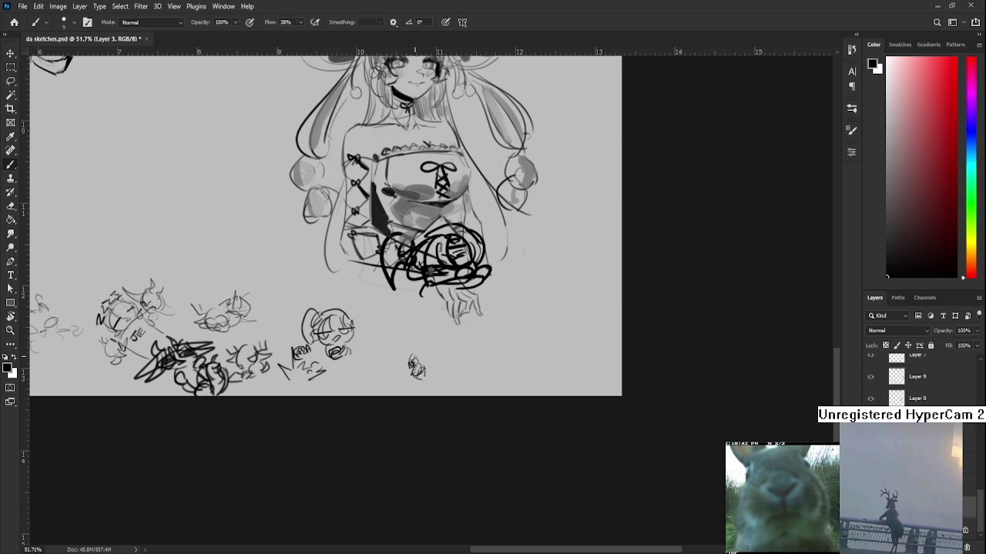
{"action": "left_click_drag", "start_coordinate": [451, 327], "coordinate": [415, 402]}
Save da sketches.psd and bring the blue-and-yellow drawing back into view.
{"action": "key", "text": "ctrl+s"}
{"action": "scroll", "coordinate": [406, 350], "scroll_direction": "down", "scroll_amount": 2}
{"action": "scroll", "coordinate": [405, 349], "scroll_direction": "up", "scroll_amount": 2}
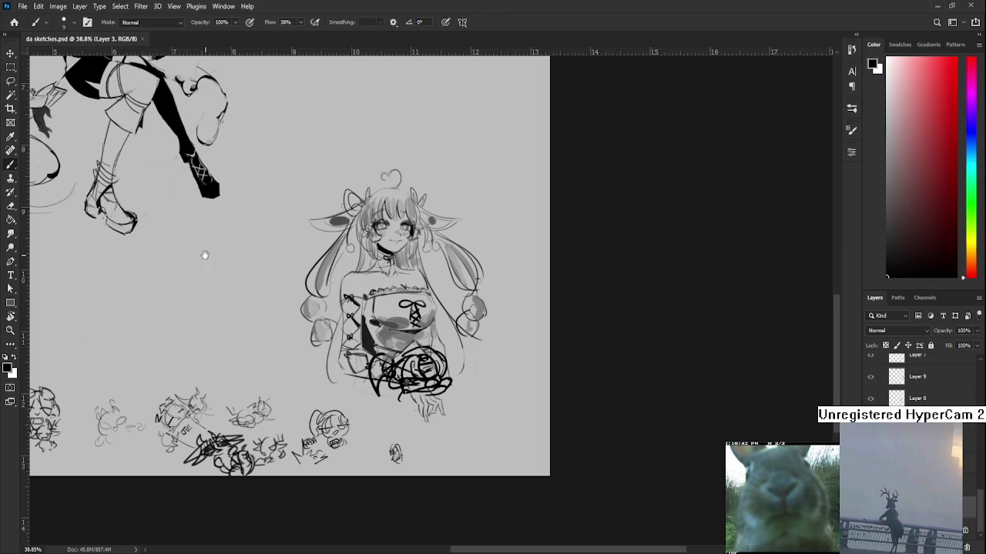
{"action": "left_click_drag", "start_coordinate": [205, 255], "coordinate": [172, 428]}
{"action": "scroll", "coordinate": [296, 432], "scroll_direction": "up", "scroll_amount": 5}
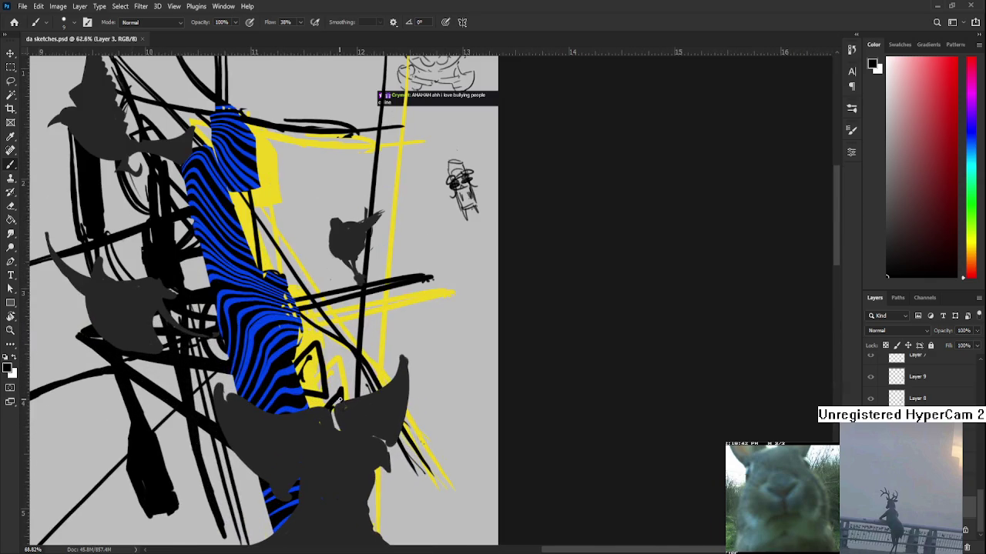
Dab the drawing, switch to Layer 48, sample the bird's dark colour, then take the Eraser.
{"action": "left_click", "coordinate": [337, 384]}
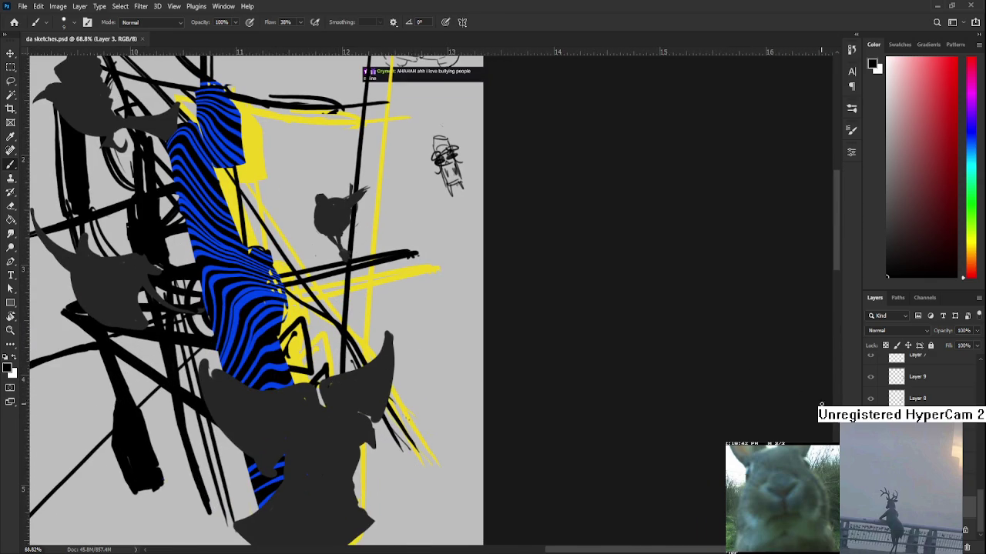
{"action": "scroll", "coordinate": [416, 292], "scroll_direction": "up", "scroll_amount": 2}
{"action": "scroll", "coordinate": [916, 381], "scroll_direction": "down", "scroll_amount": 3}
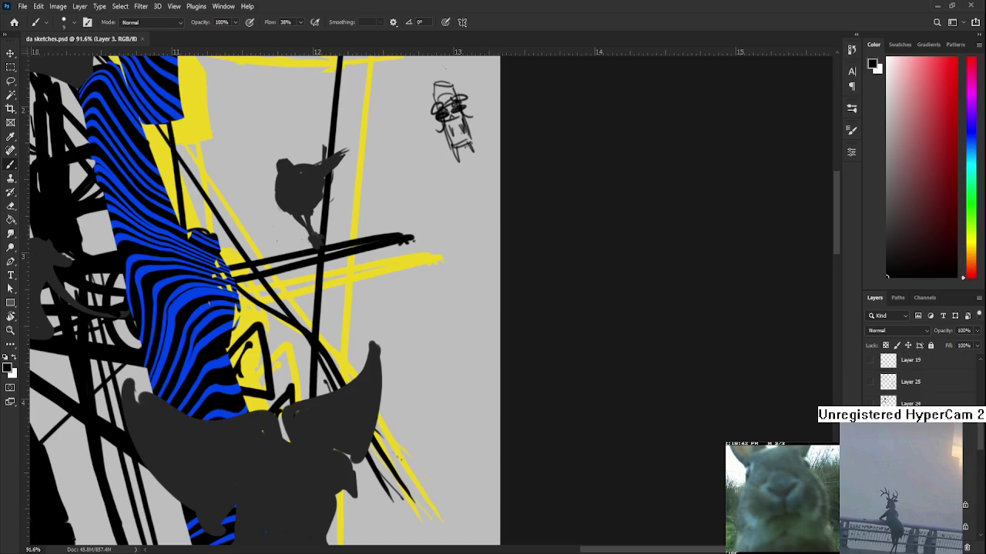
{"action": "key", "text": "ctrl+shift+alt+n"}
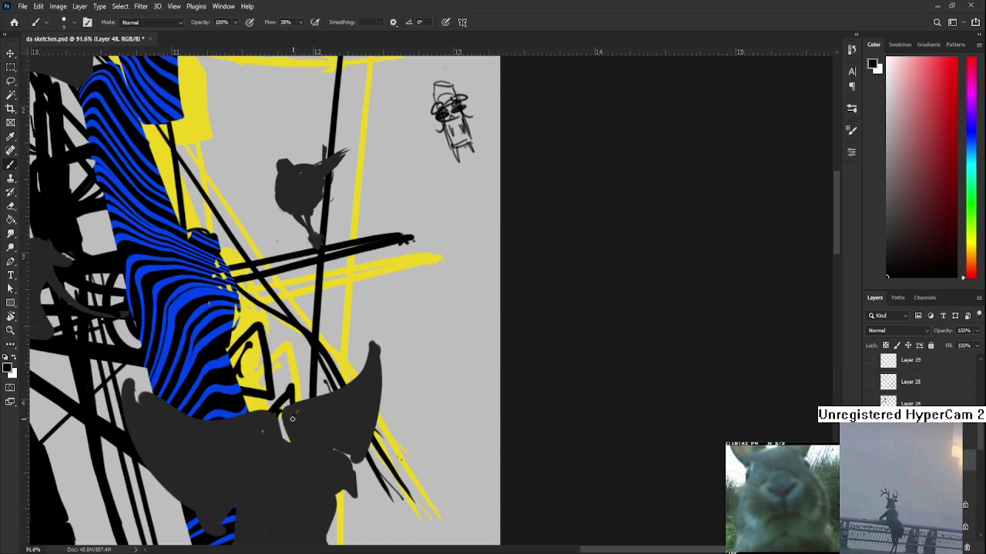
{"action": "left_click", "coordinate": [271, 433], "text": "alt"}
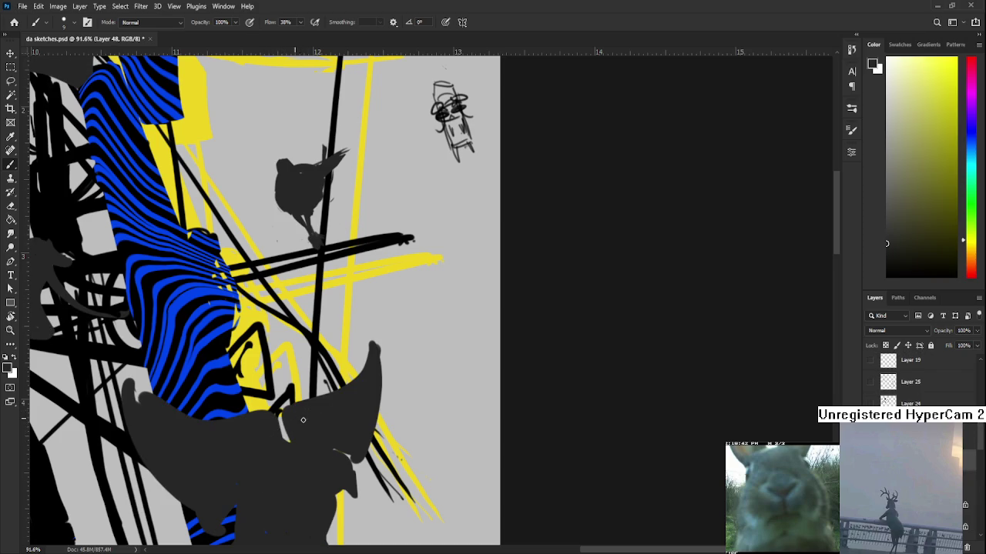
{"action": "left_click_drag", "start_coordinate": [331, 439], "coordinate": [363, 368]}
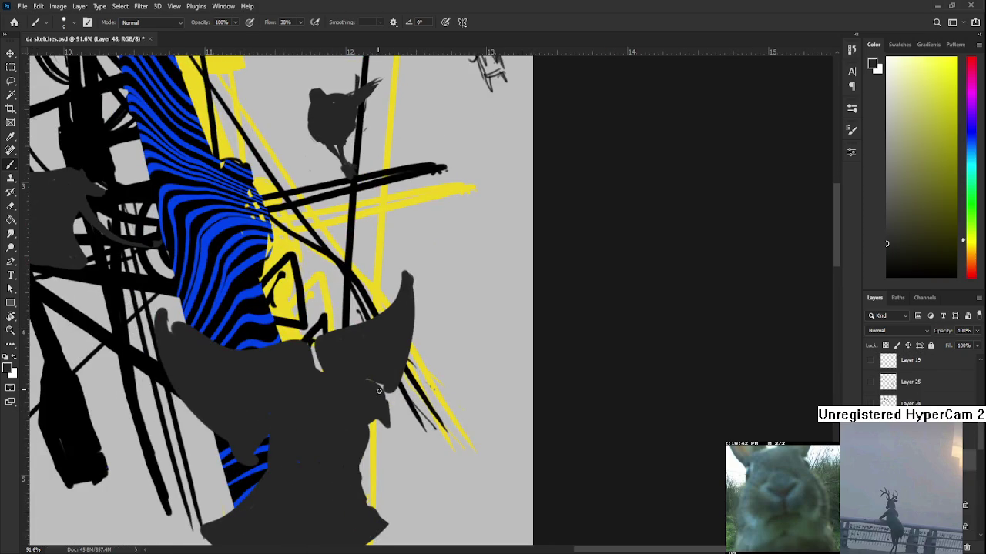
{"action": "key", "text": "e"}
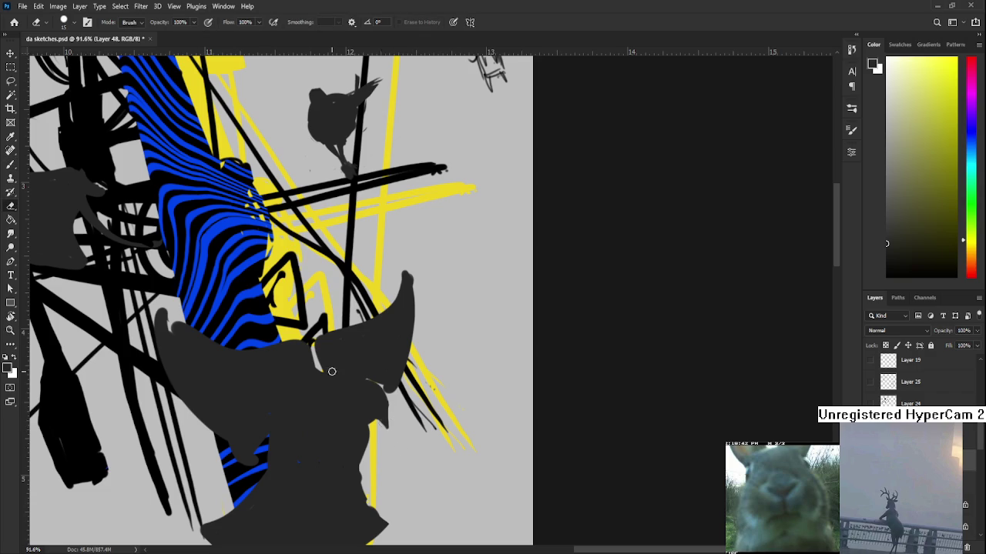
{"action": "scroll", "coordinate": [336, 377], "scroll_direction": "down", "scroll_amount": 3}
{"action": "mouse_move", "coordinate": [339, 385]}
{"action": "left_mouse_down"}
{"action": "mouse_move", "coordinate": [425, 466]}
{"action": "mouse_move", "coordinate": [413, 397]}
{"action": "left_mouse_up"}
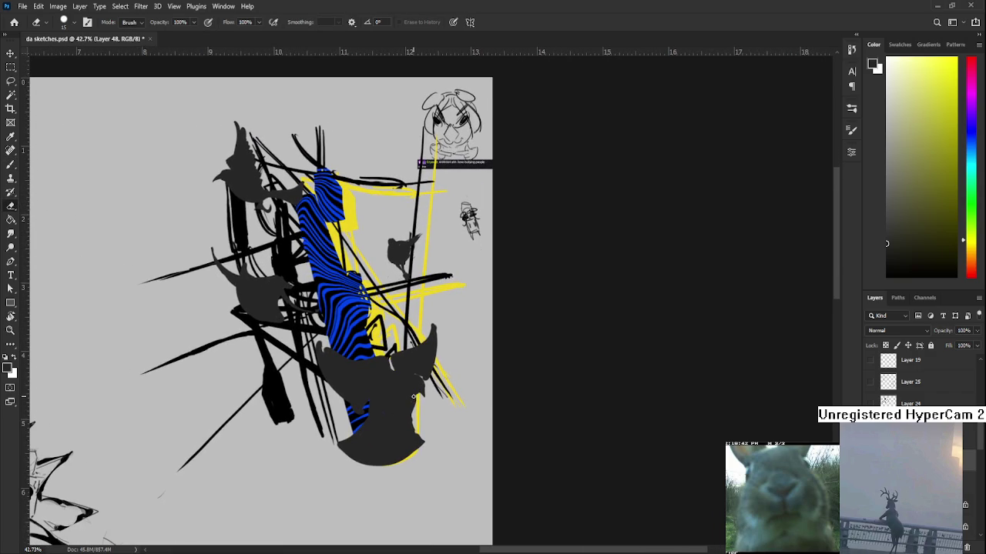
Lasso the large lower bird and move it up the cylinder with Ctrl+T.
{"action": "key", "text": "l"}
{"action": "left_click_drag", "start_coordinate": [300, 354], "coordinate": [442, 361]}
{"action": "key", "text": "ctrl+t"}
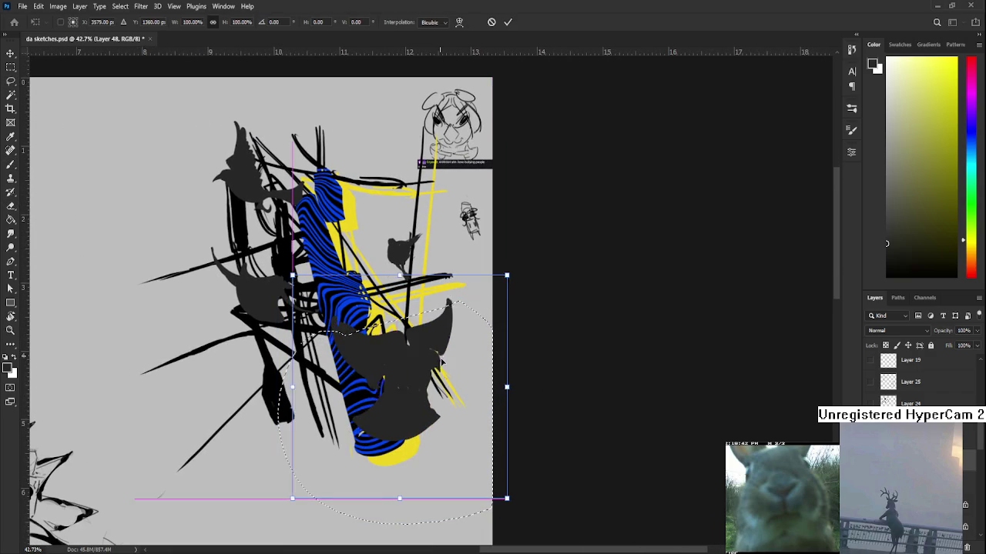
{"action": "key", "text": "Return"}
Re-centre the view on the blue-and-yellow drawing and return to the Brush.
{"action": "scroll", "coordinate": [440, 454], "scroll_direction": "down", "scroll_amount": 2}
{"action": "scroll", "coordinate": [455, 287], "scroll_direction": "down", "scroll_amount": 2}
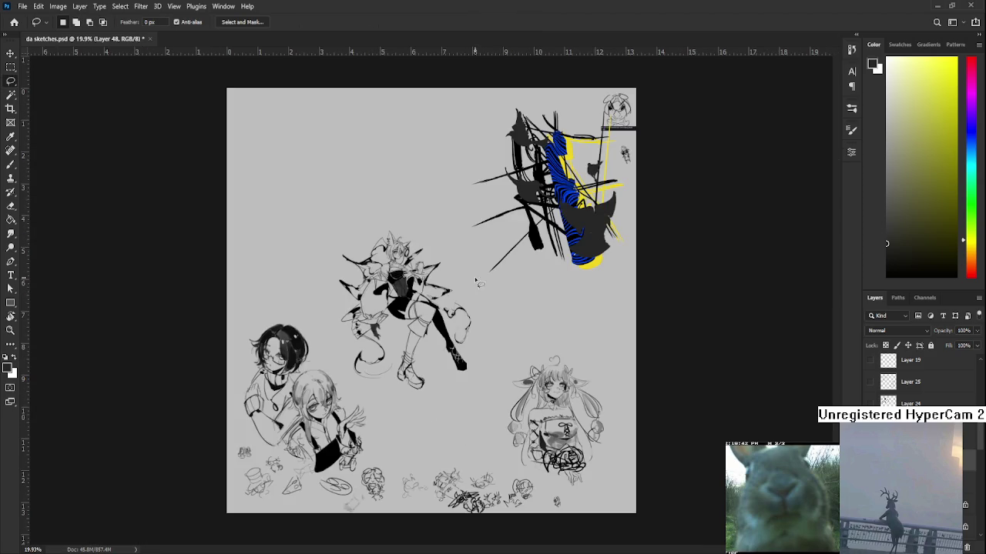
{"action": "scroll", "coordinate": [510, 281], "scroll_direction": "up", "scroll_amount": 1}
{"action": "scroll", "coordinate": [509, 282], "scroll_direction": "up", "scroll_amount": 1}
{"action": "scroll", "coordinate": [312, 382], "scroll_direction": "up", "scroll_amount": 1}
{"action": "scroll", "coordinate": [407, 346], "scroll_direction": "up", "scroll_amount": 1}
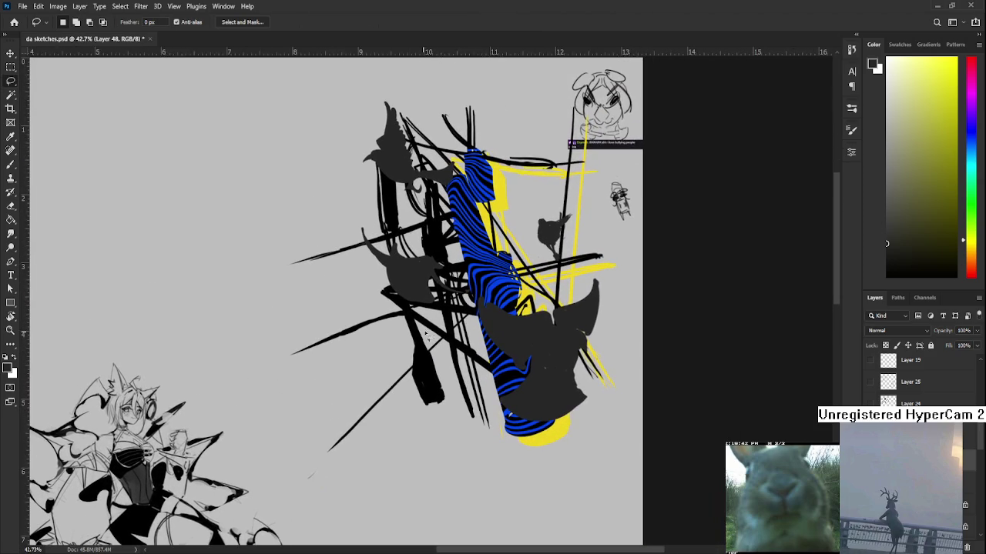
{"action": "mouse_move", "coordinate": [380, 317]}
{"action": "left_mouse_down"}
{"action": "mouse_move", "coordinate": [240, 395]}
{"action": "mouse_move", "coordinate": [214, 383]}
{"action": "left_mouse_up"}
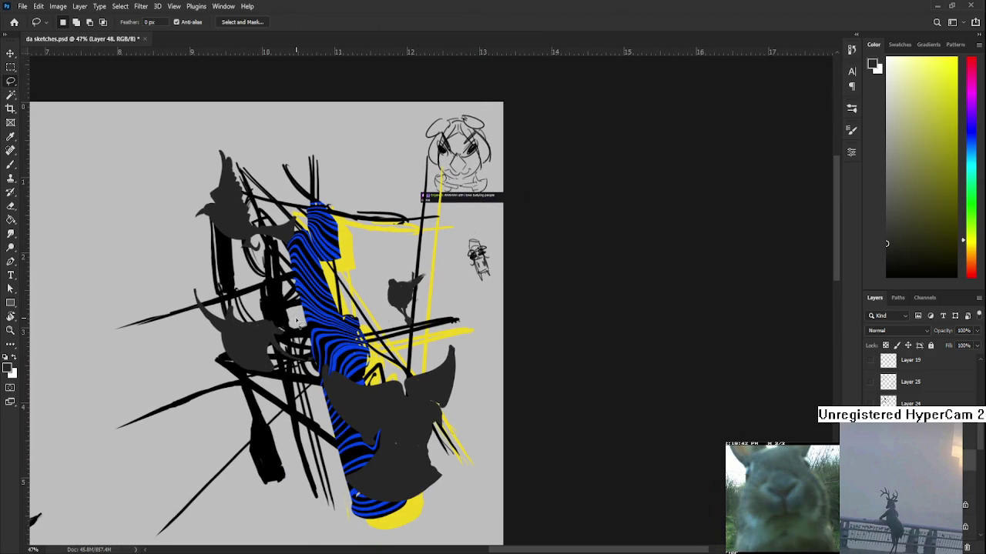
{"action": "key", "text": "b"}
{"action": "scroll", "coordinate": [297, 322], "scroll_direction": "up", "scroll_amount": 1}
{"action": "scroll", "coordinate": [395, 448], "scroll_direction": "up", "scroll_amount": 1}
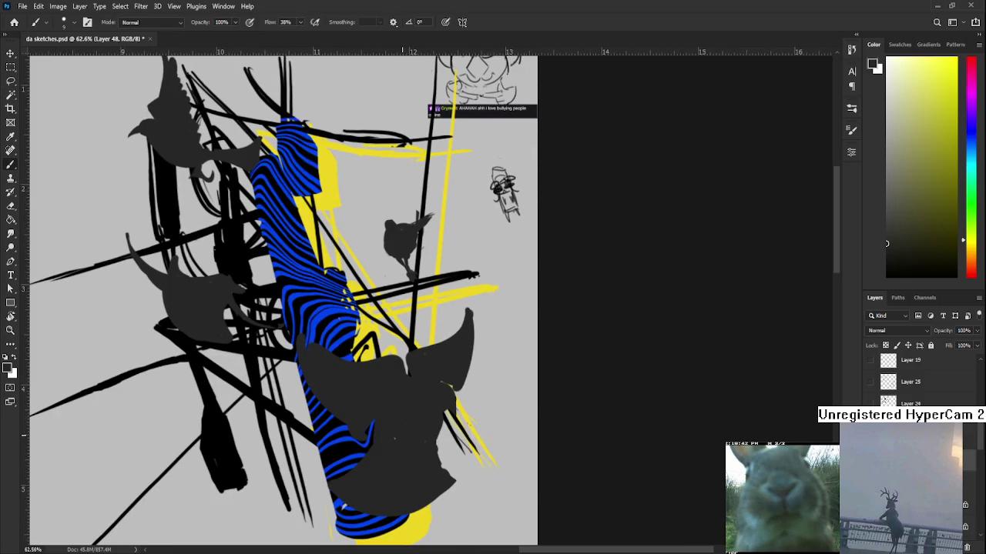
{"action": "key", "text": "e"}
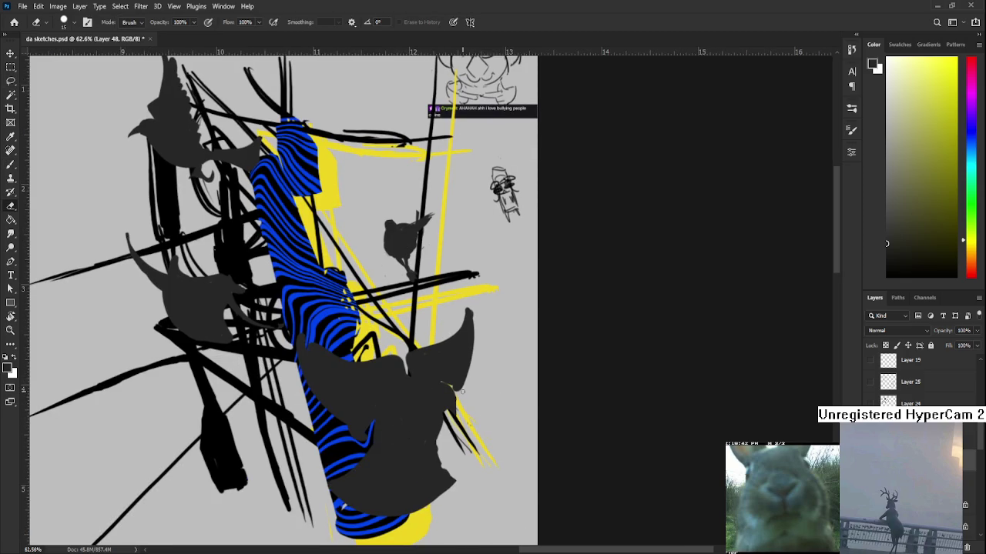
{"action": "key", "text": "b"}
{"action": "scroll", "coordinate": [428, 356], "scroll_direction": "down", "scroll_amount": 1}
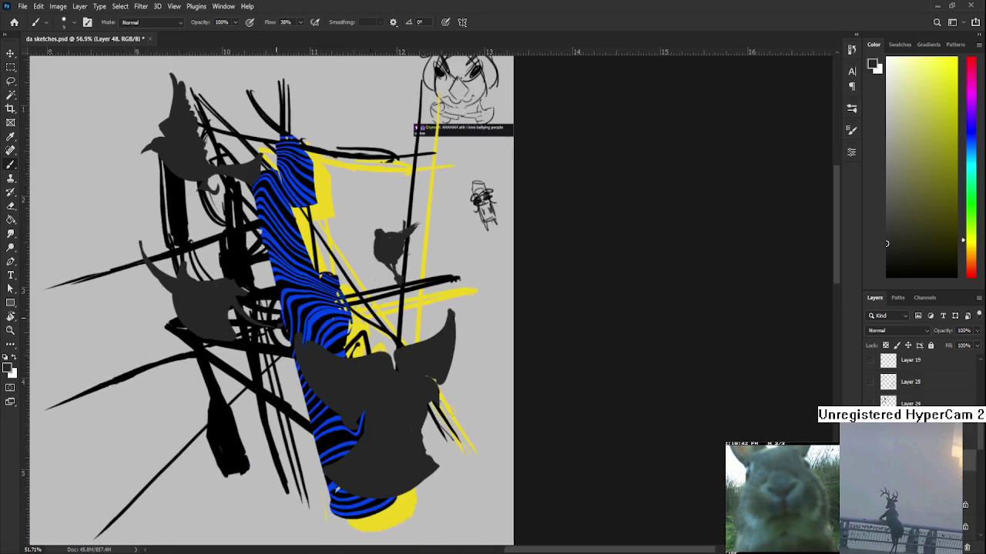
{"action": "scroll", "coordinate": [462, 93], "scroll_direction": "up", "scroll_amount": 1}
{"action": "scroll", "coordinate": [462, 92], "scroll_direction": "up", "scroll_amount": 2}
{"action": "scroll", "coordinate": [462, 93], "scroll_direction": "up", "scroll_amount": 1}
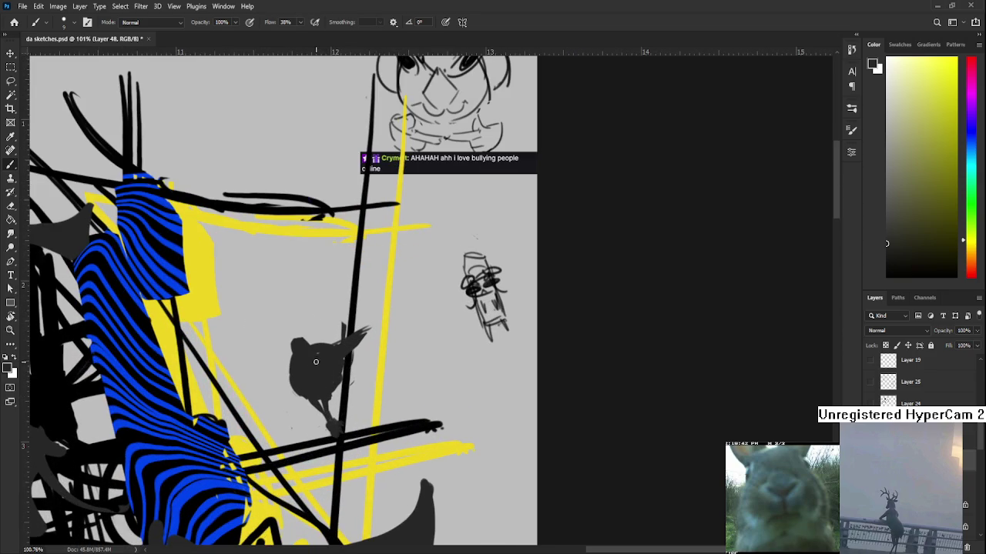
{"action": "scroll", "coordinate": [319, 356], "scroll_direction": "down", "scroll_amount": 1}
{"action": "scroll", "coordinate": [292, 350], "scroll_direction": "down", "scroll_amount": 1}
{"action": "scroll", "coordinate": [266, 345], "scroll_direction": "down", "scroll_amount": 1}
{"action": "left_click_drag", "start_coordinate": [266, 345], "coordinate": [269, 345]}
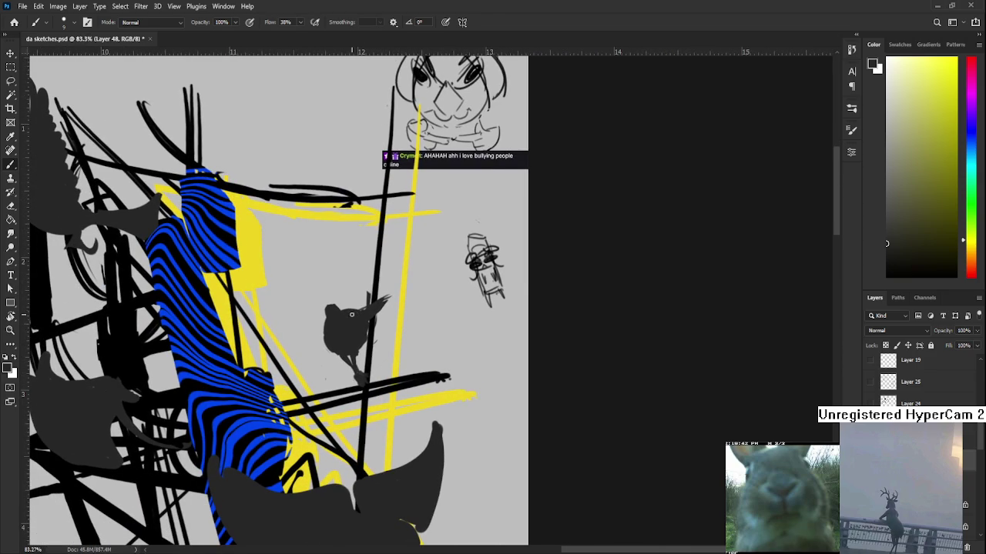
{"action": "left_click_drag", "start_coordinate": [291, 435], "coordinate": [335, 357]}
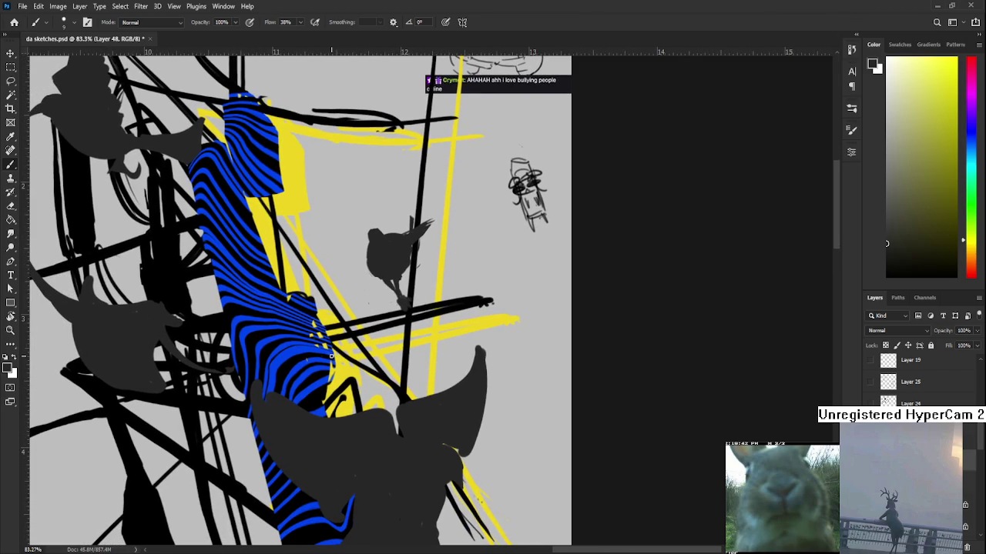
{"action": "left_click_drag", "start_coordinate": [297, 256], "coordinate": [302, 355]}
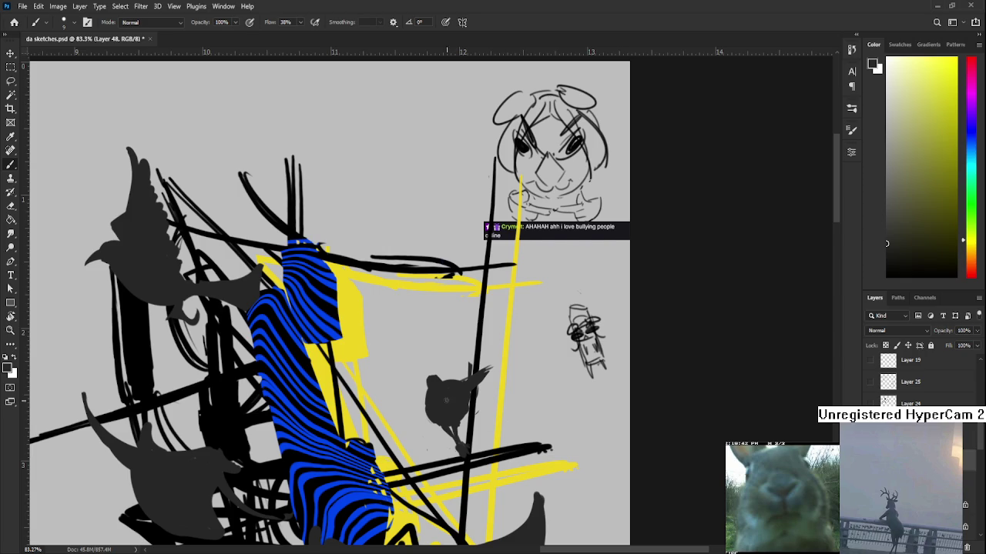
Zoom in on the upper-left bird and reset colours, making white the painting colour.
{"action": "scroll", "coordinate": [392, 382], "scroll_direction": "up", "scroll_amount": 1}
{"action": "scroll", "coordinate": [406, 371], "scroll_direction": "down", "scroll_amount": 2}
{"action": "scroll", "coordinate": [400, 331], "scroll_direction": "down", "scroll_amount": 1}
{"action": "scroll", "coordinate": [398, 297], "scroll_direction": "down", "scroll_amount": 1}
{"action": "scroll", "coordinate": [397, 296], "scroll_direction": "down", "scroll_amount": 1}
{"action": "scroll", "coordinate": [338, 257], "scroll_direction": "up", "scroll_amount": 1}
{"action": "scroll", "coordinate": [347, 301], "scroll_direction": "up", "scroll_amount": 1}
{"action": "scroll", "coordinate": [352, 323], "scroll_direction": "up", "scroll_amount": 1}
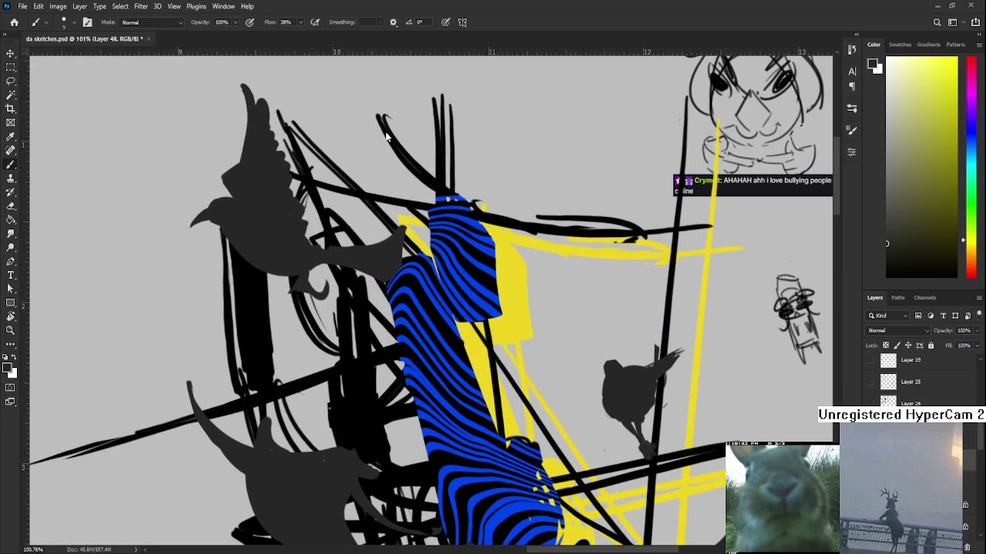
{"action": "scroll", "coordinate": [217, 217], "scroll_direction": "down", "scroll_amount": 1}
{"action": "scroll", "coordinate": [227, 234], "scroll_direction": "down", "scroll_amount": 1}
{"action": "left_click_drag", "start_coordinate": [232, 244], "coordinate": [293, 379]}
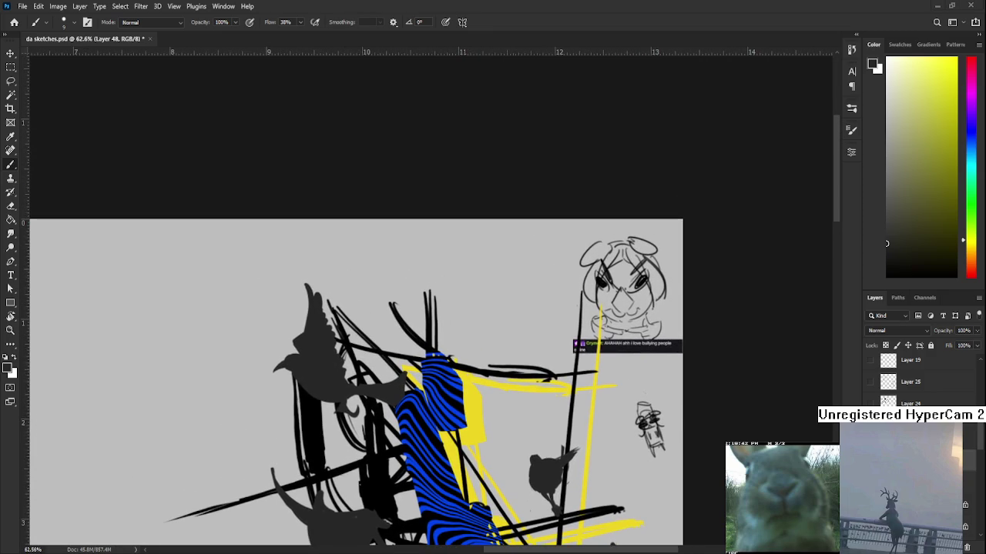
{"action": "scroll", "coordinate": [298, 322], "scroll_direction": "up", "scroll_amount": 1}
{"action": "scroll", "coordinate": [298, 323], "scroll_direction": "up", "scroll_amount": 2}
{"action": "key", "text": "d"}
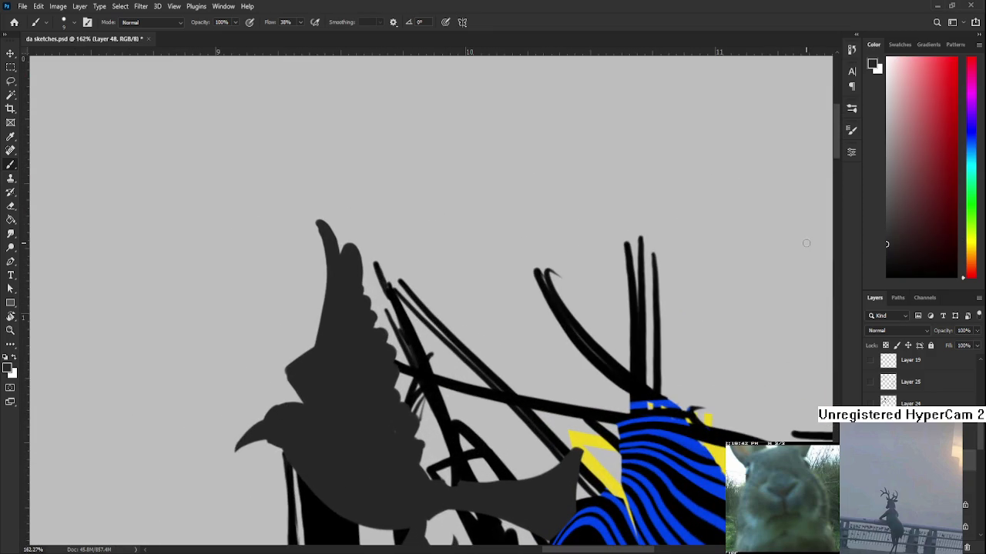
{"action": "key", "text": "x"}
{"action": "left_click_drag", "start_coordinate": [462, 411], "coordinate": [459, 345]}
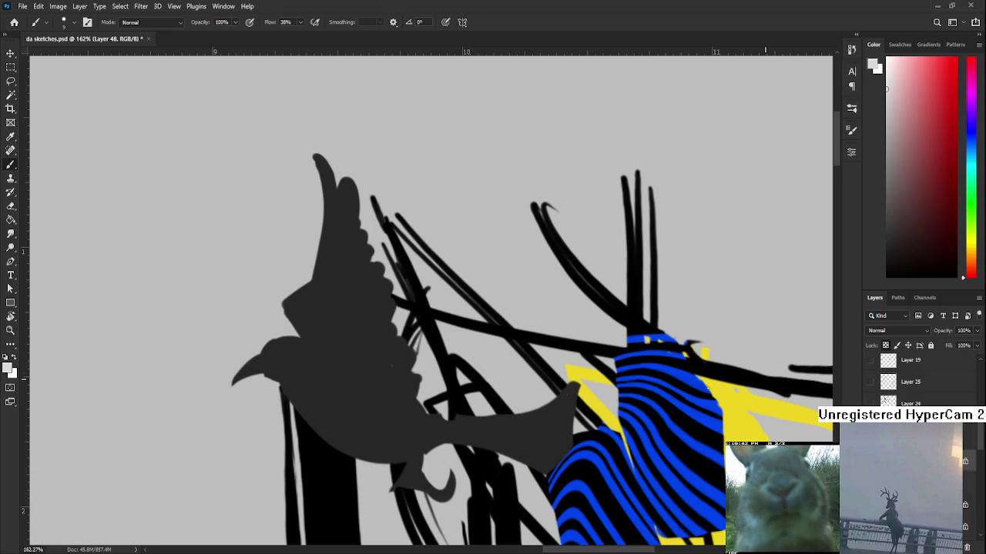
Paint a light stroke along the beak, sample a grey, enlarge the brush and try wing strokes.
{"action": "left_click_drag", "start_coordinate": [262, 356], "coordinate": [239, 382]}
{"action": "key", "text": "x"}
{"action": "left_click", "coordinate": [264, 351], "text": "alt"}
{"action": "key", "text": "]"}
{"action": "key", "text": "]"}
{"action": "key", "text": "]"}
{"action": "left_click_drag", "start_coordinate": [323, 332], "coordinate": [330, 269]}
{"action": "key", "text": "ctrl+z"}
{"action": "left_click_drag", "start_coordinate": [330, 324], "coordinate": [352, 320]}
{"action": "key", "text": "ctrl+z"}
Sample a new grey and brush light grey over and down the bird's wing.
{"action": "left_click", "coordinate": [264, 341], "text": "alt"}
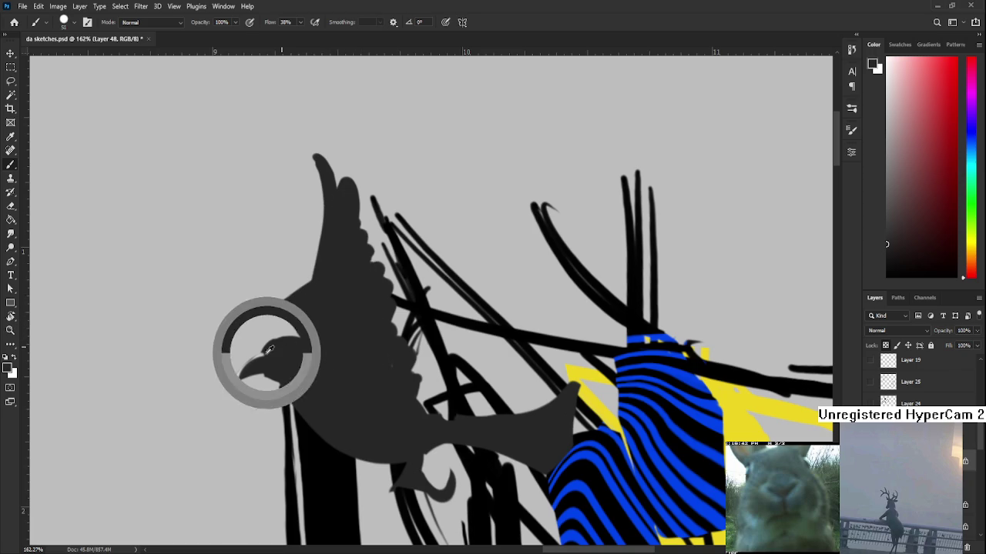
{"action": "mouse_move", "coordinate": [316, 309]}
{"action": "left_mouse_down"}
{"action": "mouse_move", "coordinate": [346, 231]}
{"action": "mouse_move", "coordinate": [343, 201]}
{"action": "mouse_move", "coordinate": [354, 324]}
{"action": "left_mouse_up"}
{"action": "mouse_move", "coordinate": [381, 281]}
{"action": "left_mouse_down"}
{"action": "mouse_move", "coordinate": [342, 354]}
{"action": "mouse_move", "coordinate": [366, 370]}
{"action": "left_mouse_up"}
{"action": "left_click", "coordinate": [360, 378], "text": "alt"}
{"action": "scroll", "coordinate": [462, 277], "scroll_direction": "down", "scroll_amount": 2}
{"action": "scroll", "coordinate": [462, 277], "scroll_direction": "down", "scroll_amount": 2}
{"action": "scroll", "coordinate": [468, 275], "scroll_direction": "up", "scroll_amount": 2}
{"action": "scroll", "coordinate": [418, 344], "scroll_direction": "up", "scroll_amount": 1}
{"action": "left_click", "coordinate": [399, 401], "text": "alt"}
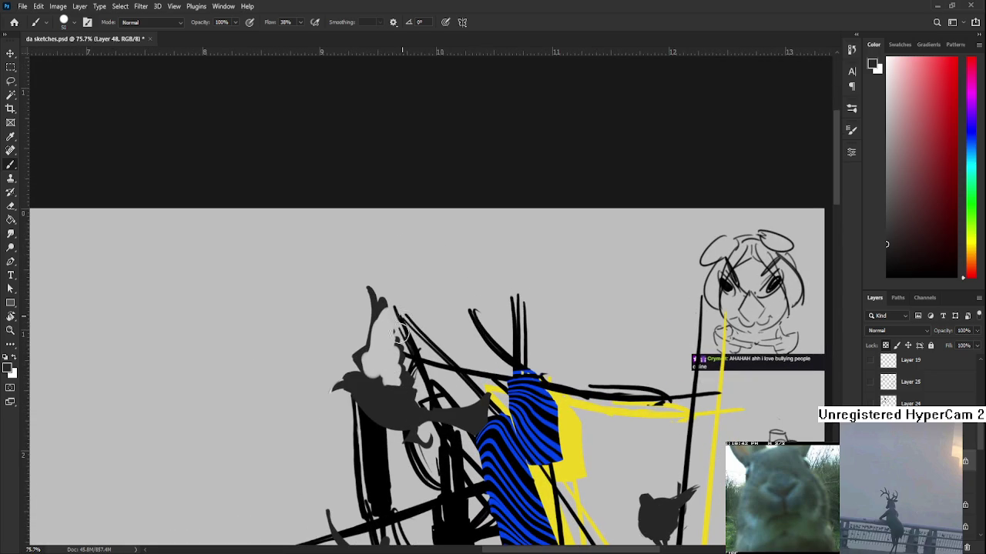
Sample greys from the large upper-left bird and paint darker grey over its body.
{"action": "left_click_drag", "start_coordinate": [401, 332], "coordinate": [390, 309]}
{"action": "left_click_drag", "start_coordinate": [390, 388], "coordinate": [402, 338]}
{"action": "left_click", "coordinate": [402, 339], "text": "alt"}
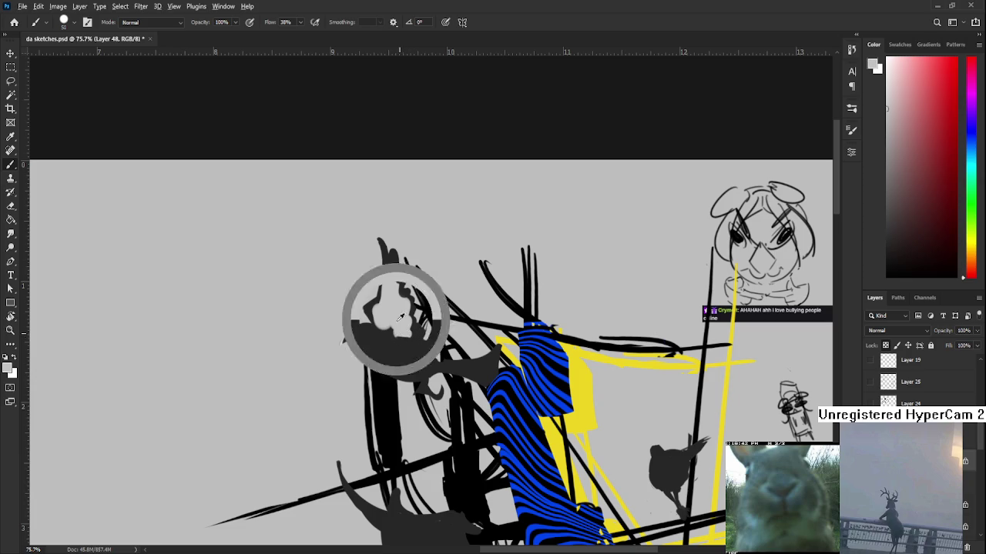
{"action": "left_click", "coordinate": [415, 359], "text": "alt"}
{"action": "left_click_drag", "start_coordinate": [416, 359], "coordinate": [418, 355]}
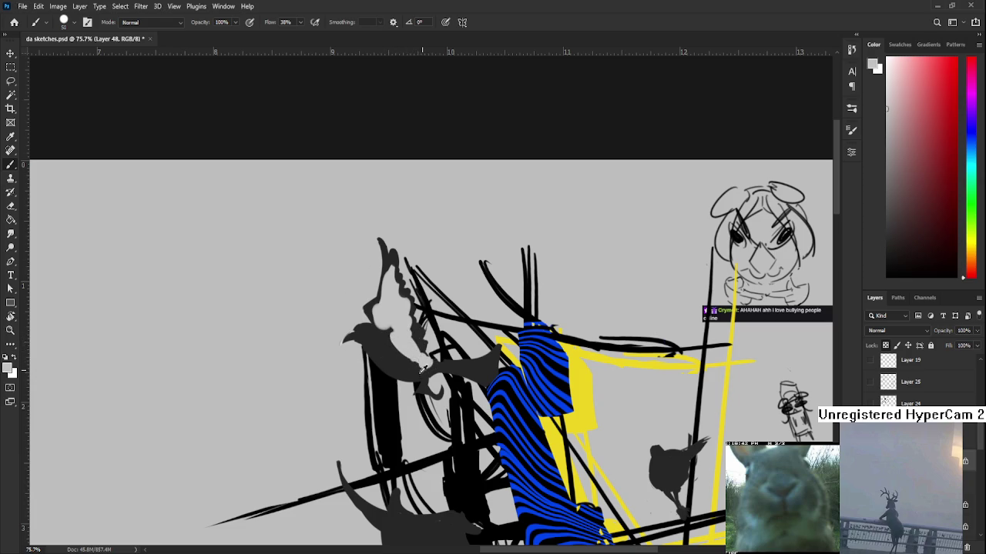
{"action": "left_click", "coordinate": [420, 345], "text": "alt"}
Try erasing over the bird's head and back with an enlarged Eraser.
{"action": "scroll", "coordinate": [438, 346], "scroll_direction": "down", "scroll_amount": 1}
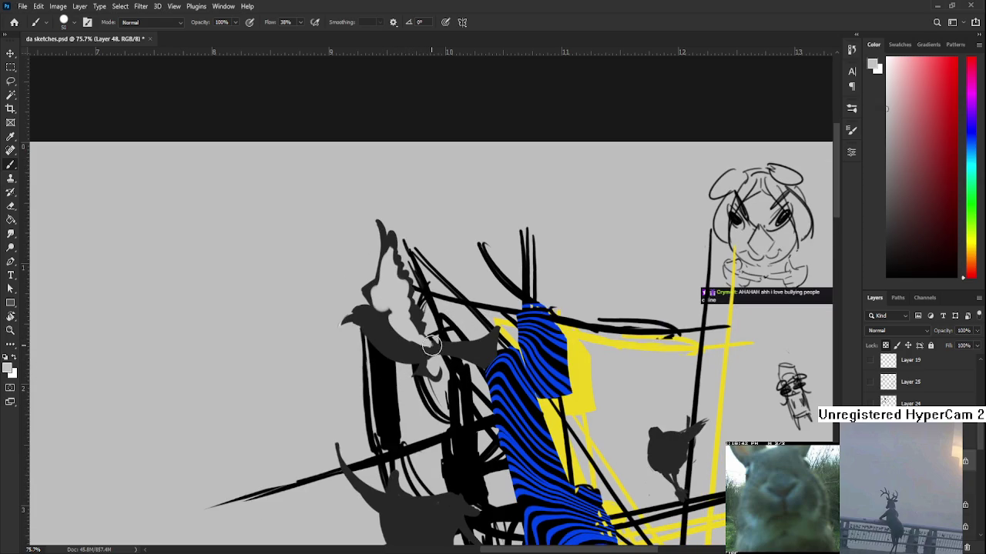
{"action": "scroll", "coordinate": [438, 347], "scroll_direction": "down", "scroll_amount": 1}
{"action": "scroll", "coordinate": [427, 311], "scroll_direction": "down", "scroll_amount": 1}
{"action": "scroll", "coordinate": [427, 312], "scroll_direction": "down", "scroll_amount": 1}
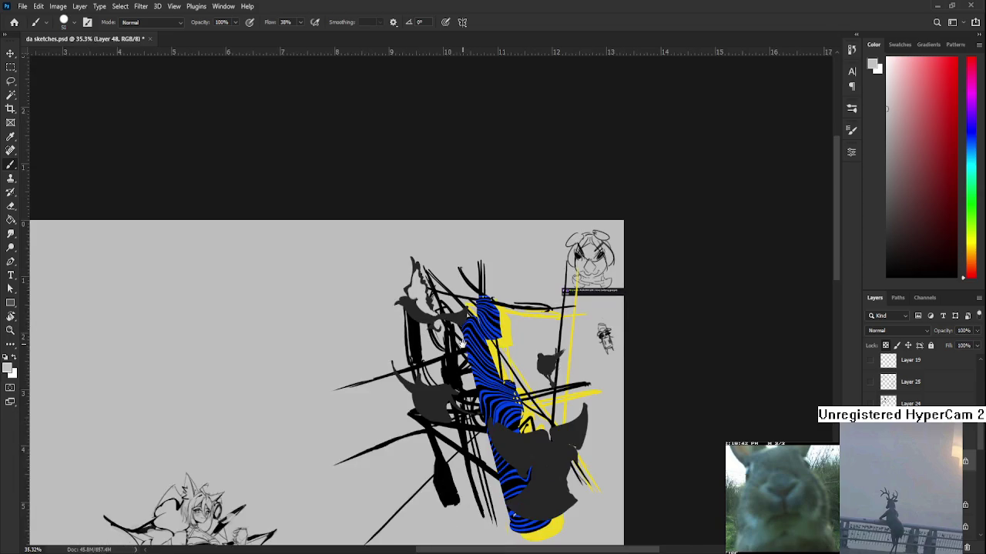
{"action": "scroll", "coordinate": [307, 362], "scroll_direction": "down", "scroll_amount": 1}
{"action": "key", "text": "e"}
{"action": "key", "text": "bracketright"}
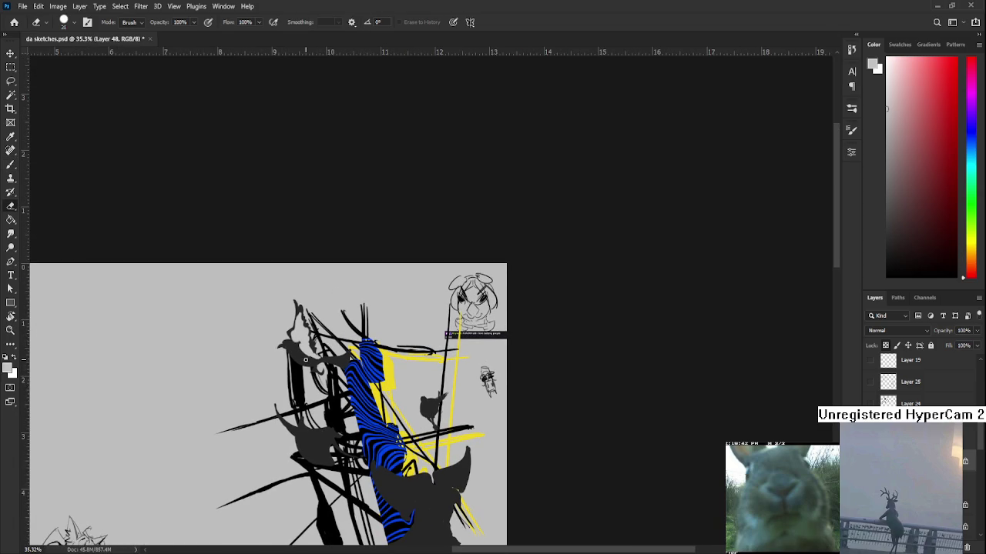
{"action": "left_click_drag", "start_coordinate": [299, 352], "coordinate": [369, 385]}
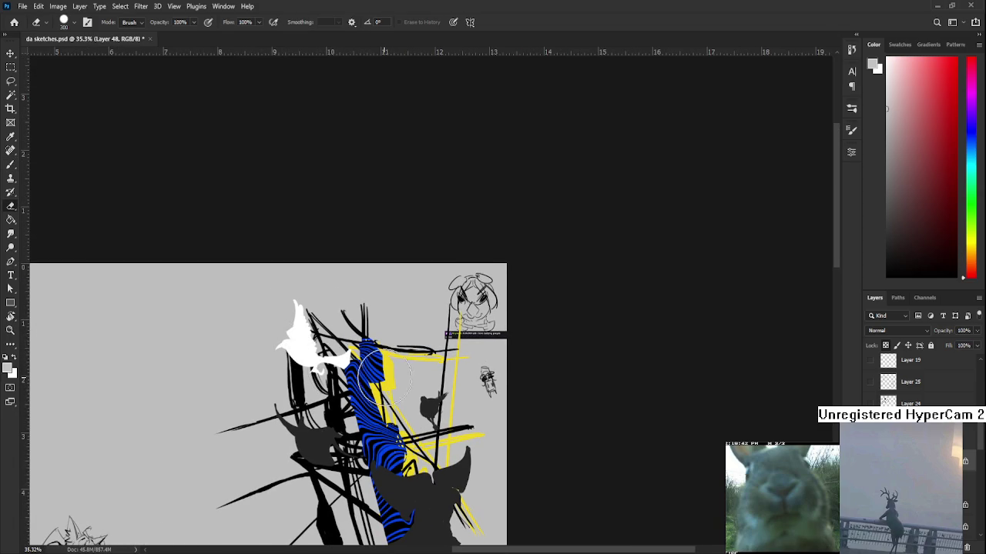
{"action": "scroll", "coordinate": [389, 381], "scroll_direction": "up", "scroll_amount": 1}
{"action": "scroll", "coordinate": [383, 377], "scroll_direction": "up", "scroll_amount": 1}
Undo the erasing and repaint the bird's light head patch in sampled dark grey.
{"action": "key", "text": "ctrl+z"}
{"action": "key", "text": "b"}
{"action": "left_click", "coordinate": [249, 326], "text": "alt"}
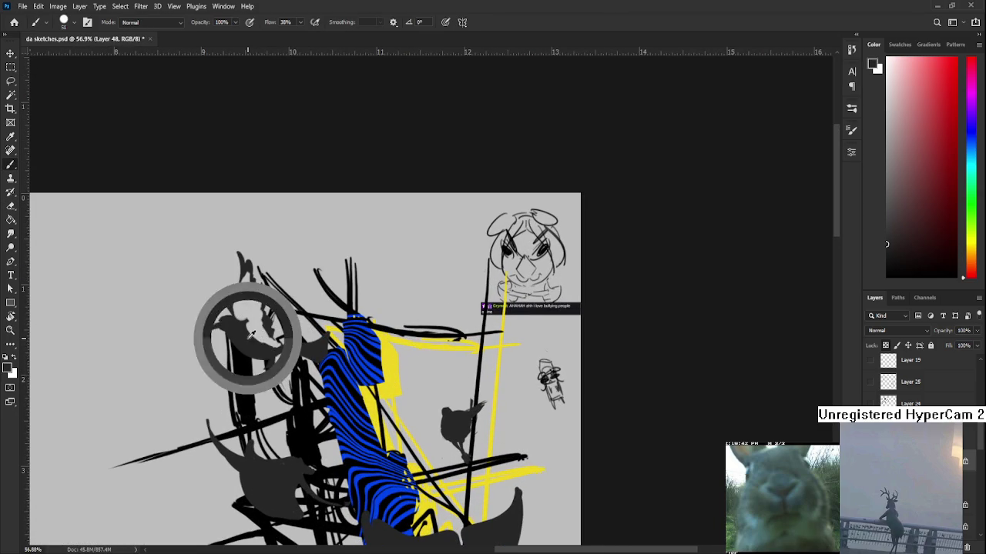
{"action": "left_click_drag", "start_coordinate": [245, 279], "coordinate": [266, 339]}
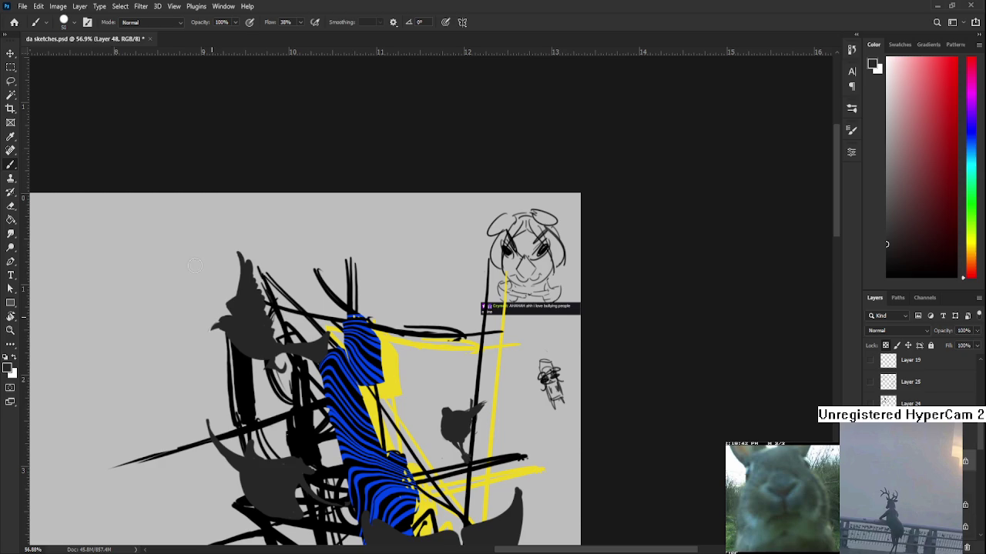
{"action": "scroll", "coordinate": [355, 337], "scroll_direction": "down", "scroll_amount": 2}
{"action": "scroll", "coordinate": [401, 254], "scroll_direction": "down", "scroll_amount": 4}
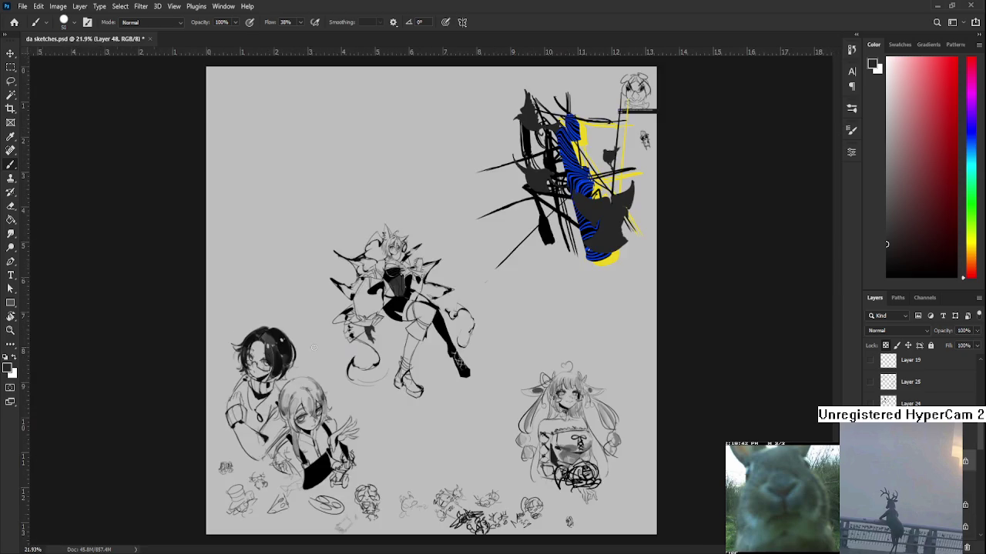
{"action": "scroll", "coordinate": [421, 219], "scroll_direction": "up", "scroll_amount": 2}
{"action": "scroll", "coordinate": [421, 220], "scroll_direction": "up", "scroll_amount": 2}
{"action": "scroll", "coordinate": [187, 378], "scroll_direction": "down", "scroll_amount": 1}
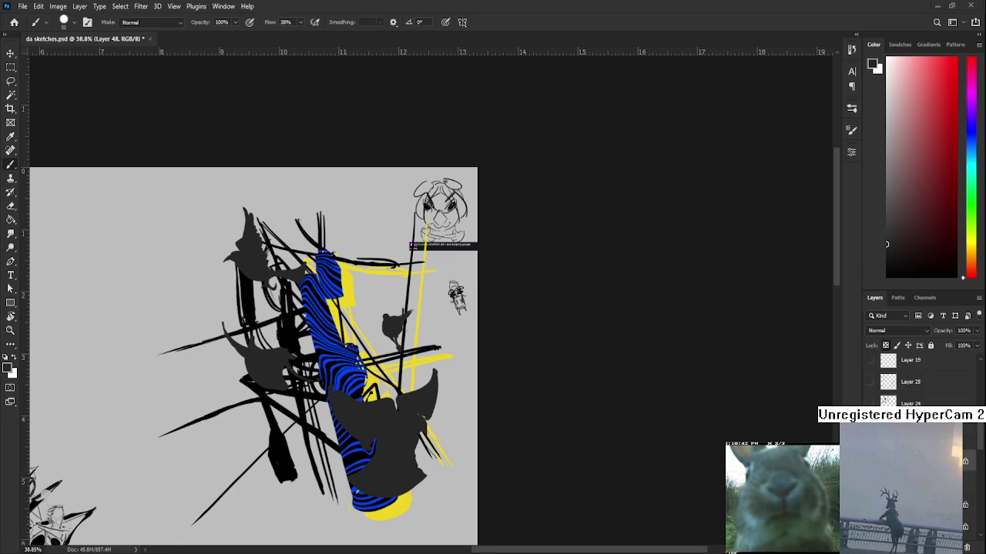
{"action": "scroll", "coordinate": [513, 247], "scroll_direction": "down", "scroll_amount": 3}
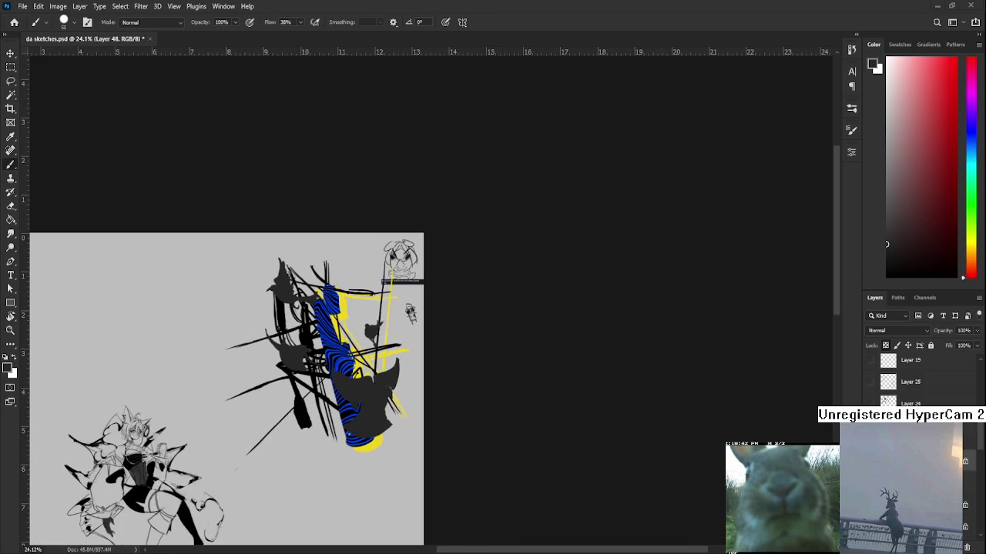
{"action": "scroll", "coordinate": [513, 247], "scroll_direction": "down", "scroll_amount": 3}
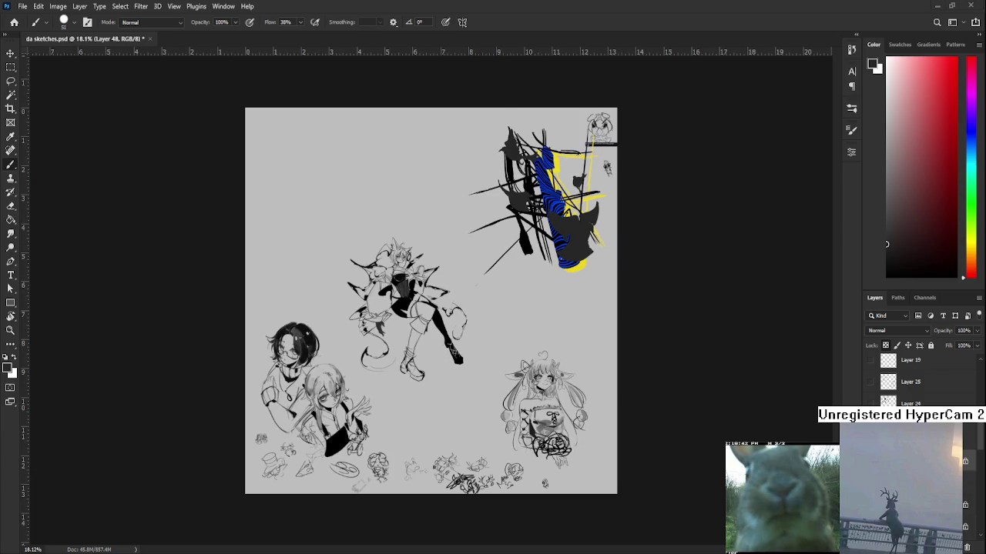
{"action": "scroll", "coordinate": [539, 200], "scroll_direction": "up", "scroll_amount": 2}
{"action": "scroll", "coordinate": [539, 200], "scroll_direction": "up", "scroll_amount": 3}
{"action": "scroll", "coordinate": [539, 200], "scroll_direction": "up", "scroll_amount": 2}
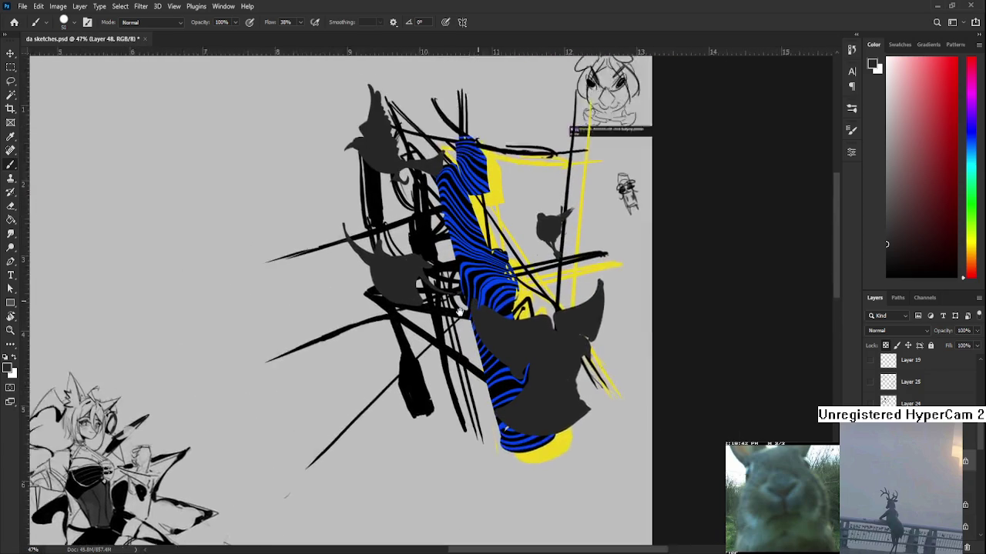
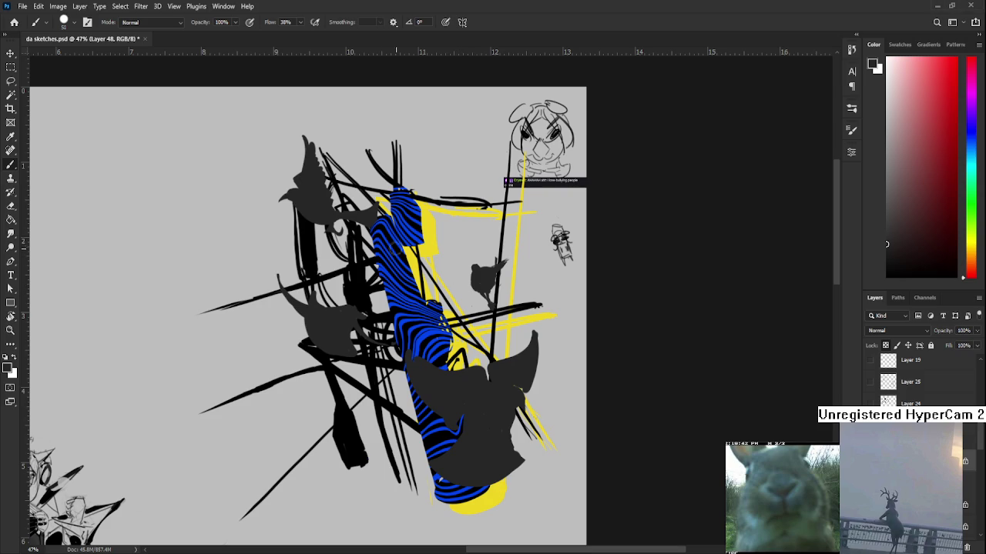
Pick a bright red, try a red stroke over the upper bird's head, then undo it.
{"action": "scroll", "coordinate": [362, 224], "scroll_direction": "up", "scroll_amount": 2}
{"action": "scroll", "coordinate": [362, 224], "scroll_direction": "up", "scroll_amount": 2}
{"action": "scroll", "coordinate": [355, 246], "scroll_direction": "up", "scroll_amount": 1}
{"action": "left_click_drag", "start_coordinate": [352, 254], "coordinate": [381, 300]}
{"action": "left_click", "coordinate": [938, 137]}
{"action": "left_click_drag", "start_coordinate": [939, 137], "coordinate": [910, 158]}
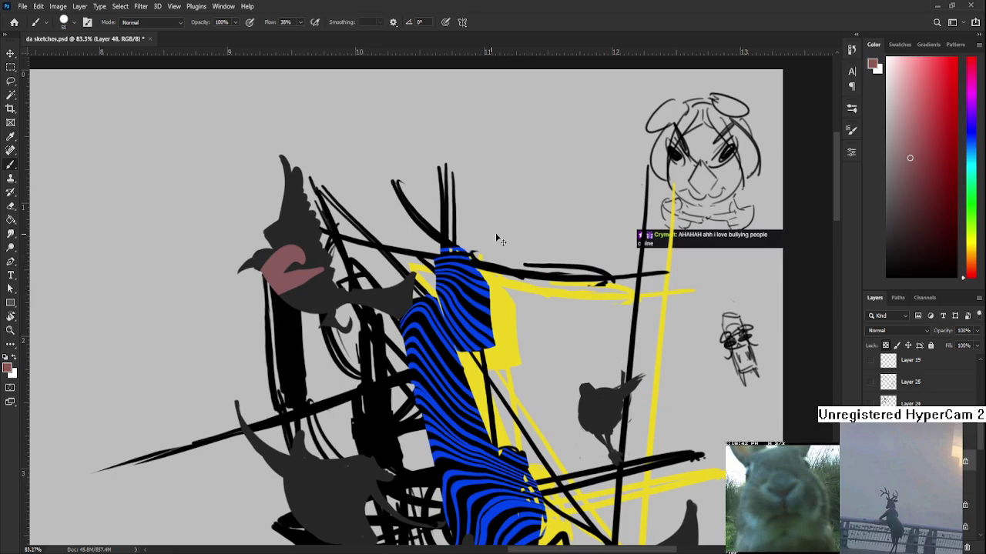
{"action": "left_click", "coordinate": [926, 97]}
{"action": "mouse_move", "coordinate": [304, 231]}
{"action": "left_mouse_down"}
{"action": "mouse_move", "coordinate": [279, 241]}
{"action": "mouse_move", "coordinate": [293, 274]}
{"action": "left_mouse_up"}
{"action": "key", "text": "ctrl+z"}
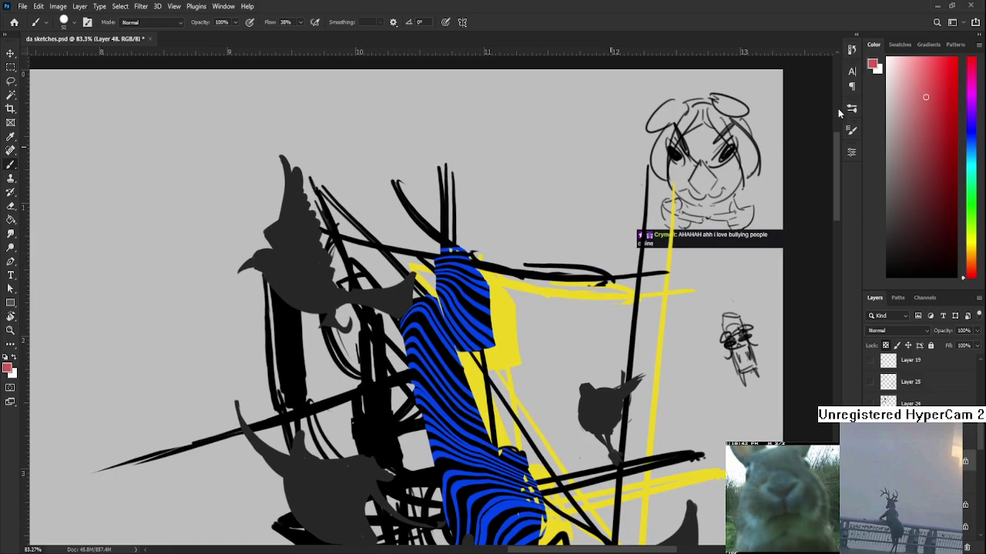
Retry red on the head, then settle on a small red dot on the bird's eye.
{"action": "left_click", "coordinate": [947, 74]}
{"action": "left_click_drag", "start_coordinate": [299, 205], "coordinate": [265, 254]}
{"action": "key", "text": "ctrl+z"}
{"action": "left_click", "coordinate": [260, 258]}
{"action": "key", "text": "ctrl+z"}
{"action": "left_click", "coordinate": [262, 258]}
Paint red down the top of the bird's head, then undo all the red strokes.
{"action": "scroll", "coordinate": [459, 263], "scroll_direction": "down", "scroll_amount": 3}
{"action": "mouse_move", "coordinate": [347, 195]}
{"action": "left_mouse_down"}
{"action": "mouse_move", "coordinate": [337, 250]}
{"action": "mouse_move", "coordinate": [383, 303]}
{"action": "mouse_move", "coordinate": [375, 254]}
{"action": "mouse_move", "coordinate": [348, 202]}
{"action": "left_mouse_up"}
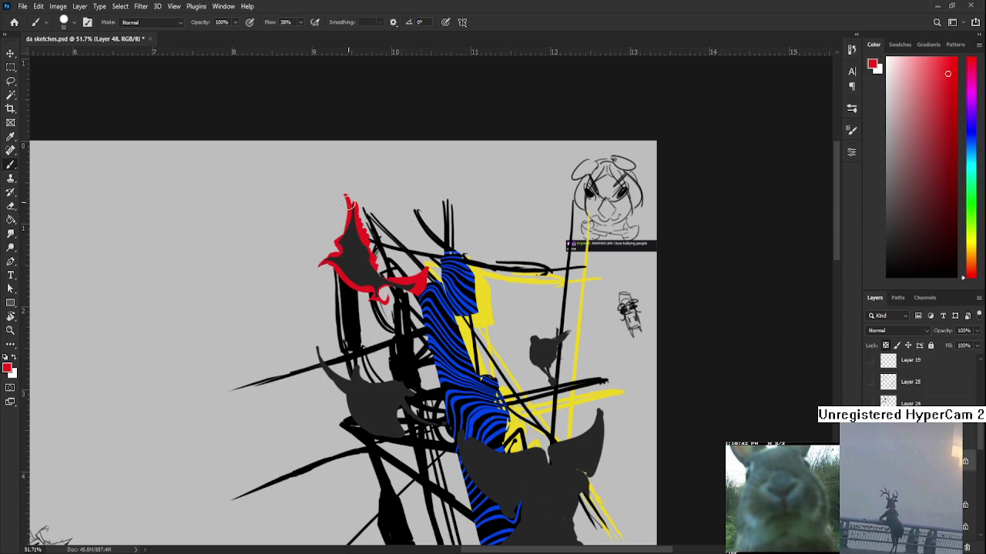
{"action": "scroll", "coordinate": [350, 202], "scroll_direction": "down", "scroll_amount": 3}
{"action": "key", "text": "ctrl+z"}
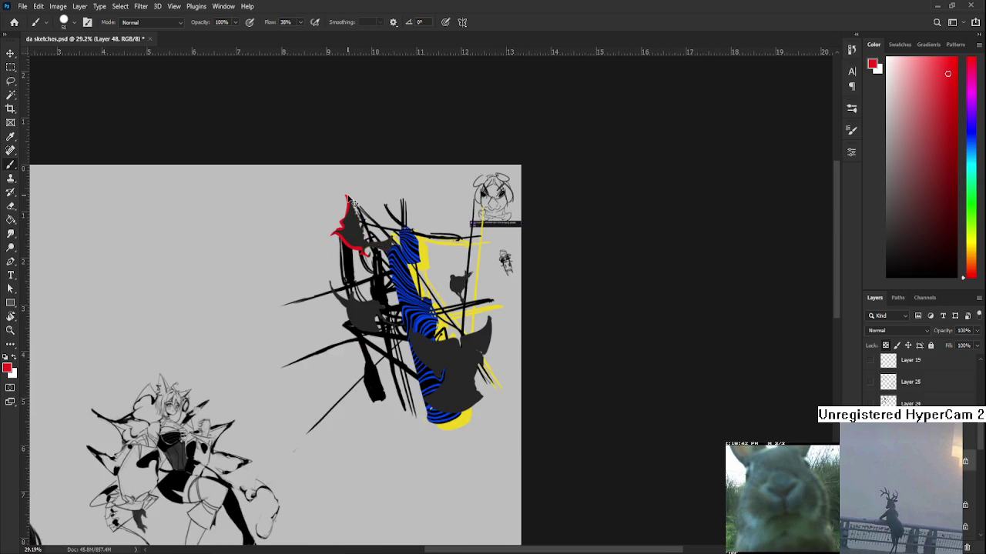
{"action": "key", "text": "ctrl+z"}
{"action": "scroll", "coordinate": [348, 195], "scroll_direction": "up", "scroll_amount": 2}
{"action": "scroll", "coordinate": [348, 196], "scroll_direction": "up", "scroll_amount": 2}
{"action": "key", "text": "ctrl+z"}
{"action": "key", "text": "ctrl+z"}
{"action": "key", "text": "ctrl+z"}
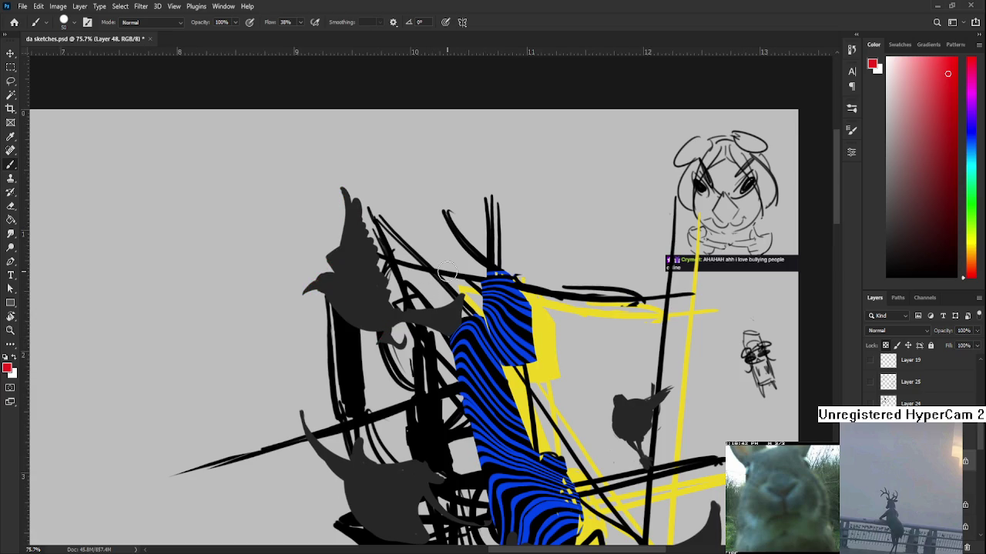
Add a new layer above Layer 46 and paint white along the bird's breast and beak.
{"action": "key", "text": "alt+bracketleft"}
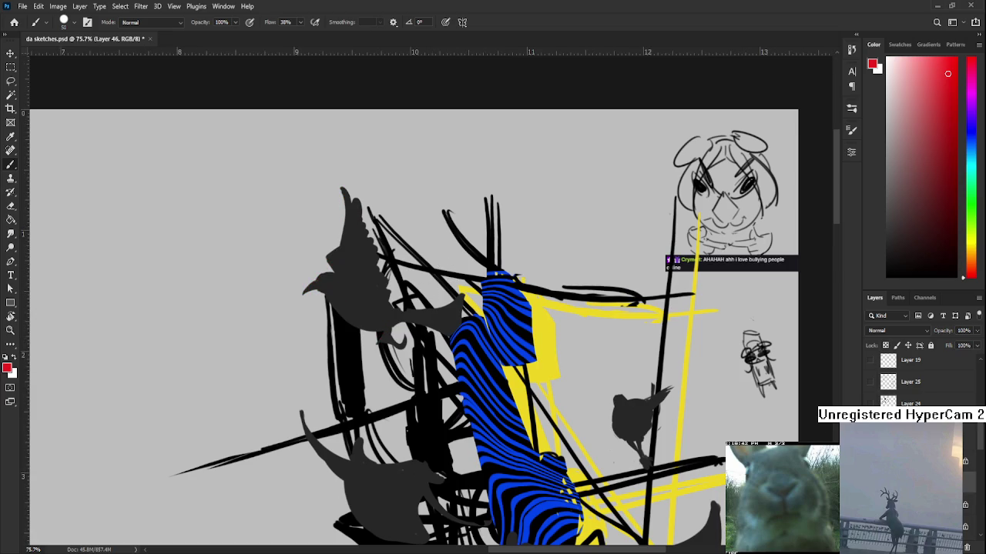
{"action": "key", "text": "ctrl+shift+alt+n"}
{"action": "mouse_move", "coordinate": [306, 293]}
{"action": "left_mouse_down"}
{"action": "mouse_move", "coordinate": [339, 271]}
{"action": "mouse_move", "coordinate": [343, 315]}
{"action": "mouse_move", "coordinate": [412, 310]}
{"action": "left_mouse_up"}
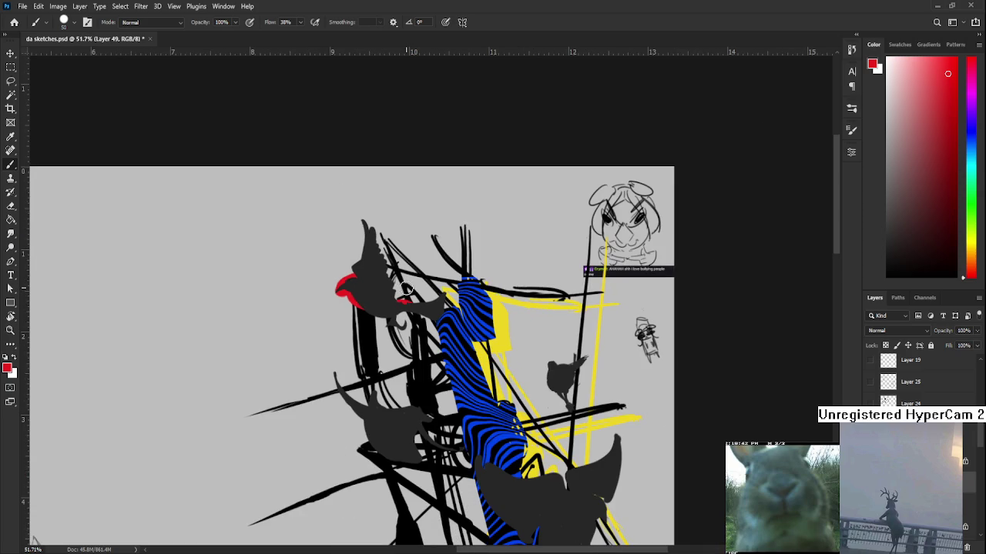
{"action": "key", "text": "ctrl+z"}
{"action": "key", "text": "ctrl+z"}
{"action": "key", "text": "ctrl+z"}
{"action": "key", "text": "ctrl+z"}
{"action": "key", "text": "x"}
{"action": "left_click_drag", "start_coordinate": [319, 295], "coordinate": [359, 330]}
{"action": "mouse_move", "coordinate": [312, 297]}
{"action": "left_mouse_down"}
{"action": "mouse_move", "coordinate": [369, 228]}
{"action": "mouse_move", "coordinate": [397, 344]}
{"action": "mouse_move", "coordinate": [337, 316]}
{"action": "left_mouse_up"}
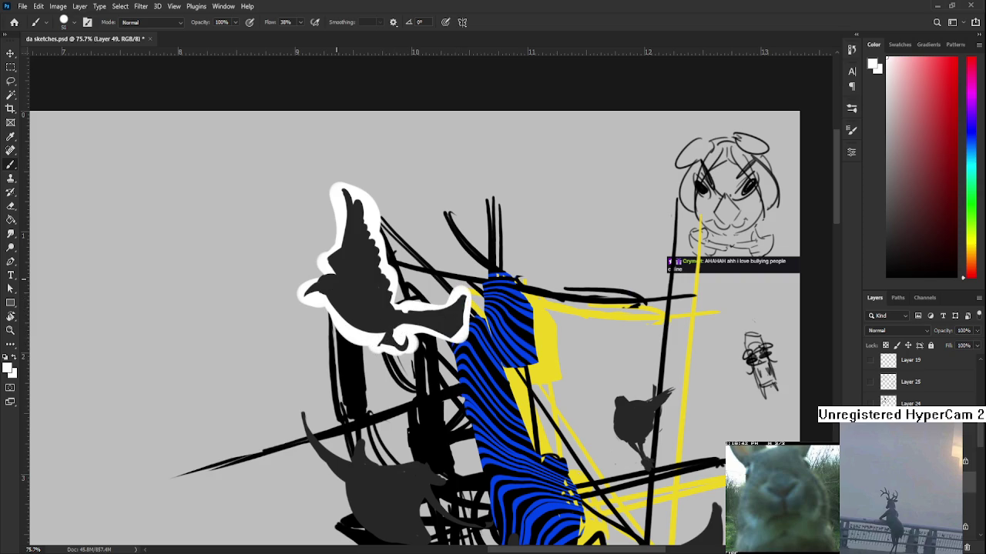
With a fine eraser, tidy the outline at the head's left edge and paint a black beak tip.
{"action": "scroll", "coordinate": [354, 259], "scroll_direction": "down", "scroll_amount": 3}
{"action": "scroll", "coordinate": [354, 259], "scroll_direction": "down", "scroll_amount": 2}
{"action": "scroll", "coordinate": [347, 263], "scroll_direction": "up", "scroll_amount": 2}
{"action": "scroll", "coordinate": [336, 271], "scroll_direction": "up", "scroll_amount": 2}
{"action": "scroll", "coordinate": [336, 271], "scroll_direction": "up", "scroll_amount": 4}
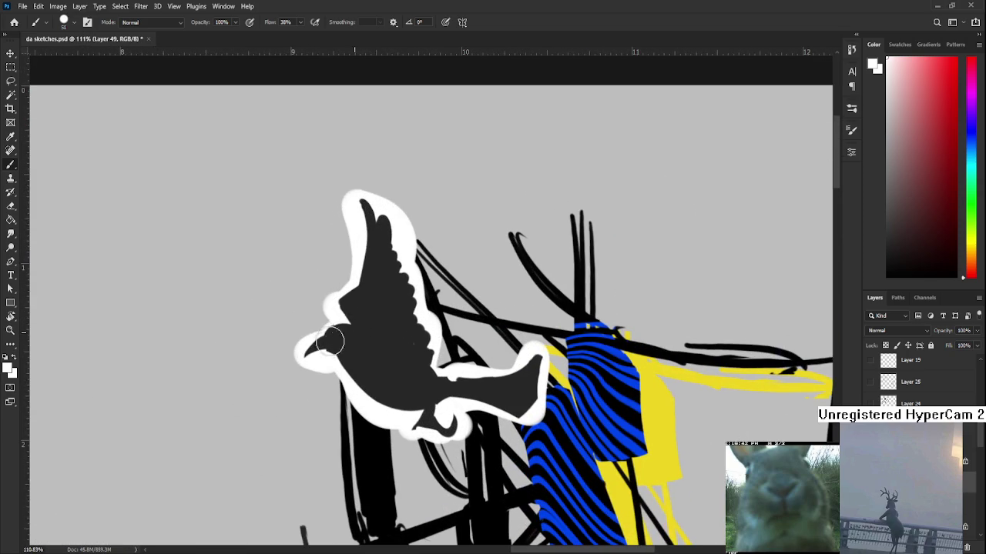
{"action": "key", "text": "e"}
{"action": "key", "text": "bracketleft"}
{"action": "key", "text": "bracketleft"}
{"action": "key", "text": "bracketleft"}
{"action": "left_click_drag", "start_coordinate": [307, 336], "coordinate": [308, 338]}
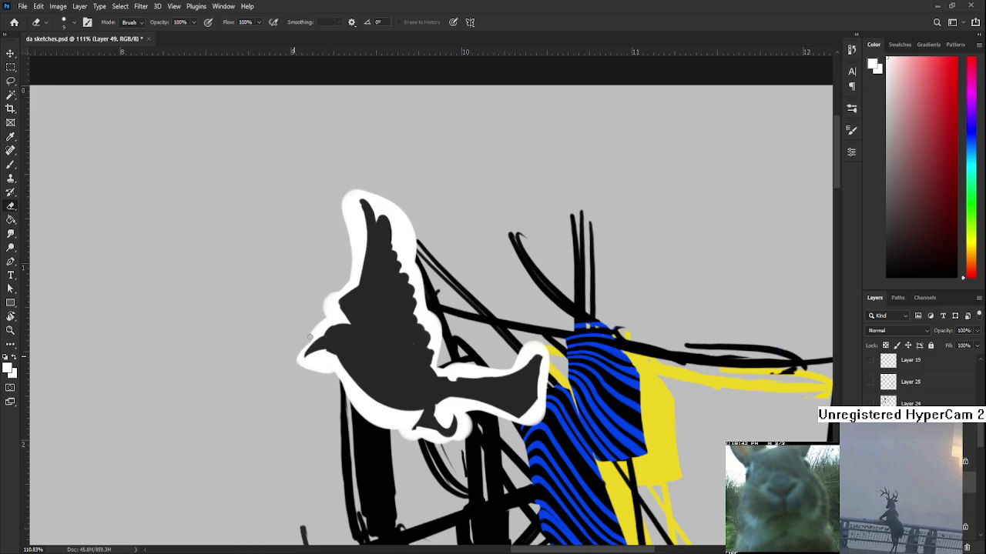
{"action": "key", "text": "b"}
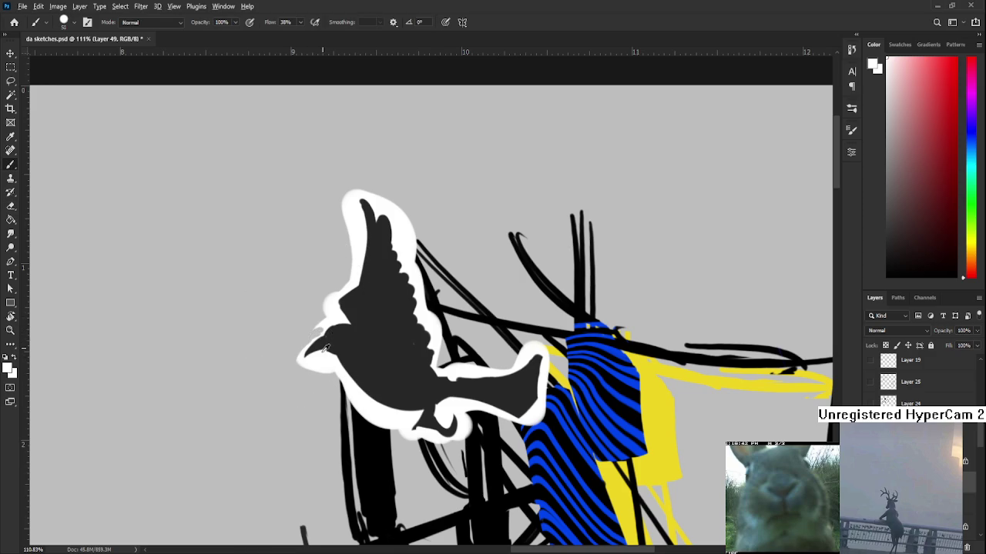
{"action": "mouse_move", "coordinate": [311, 348]}
{"action": "left_mouse_down"}
{"action": "mouse_move", "coordinate": [307, 354]}
{"action": "mouse_move", "coordinate": [329, 374]}
{"action": "left_mouse_up"}
Tilt the canvas view and erase the white outline along the bird's lower-left edge.
{"action": "key", "text": "e"}
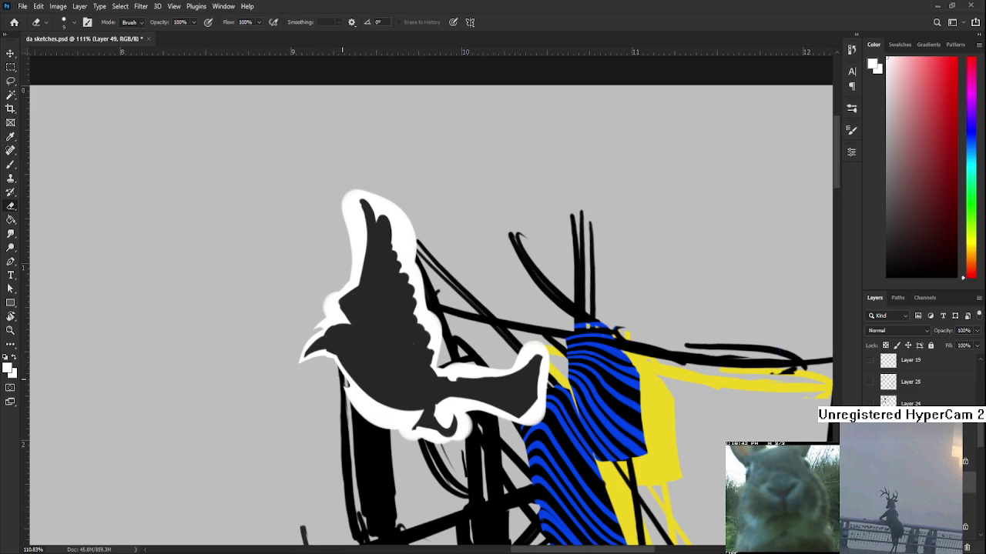
{"action": "key", "text": "r"}
{"action": "mouse_move", "coordinate": [345, 383]}
{"action": "left_mouse_down"}
{"action": "mouse_move", "coordinate": [296, 329]}
{"action": "mouse_move", "coordinate": [305, 349]}
{"action": "left_mouse_up"}
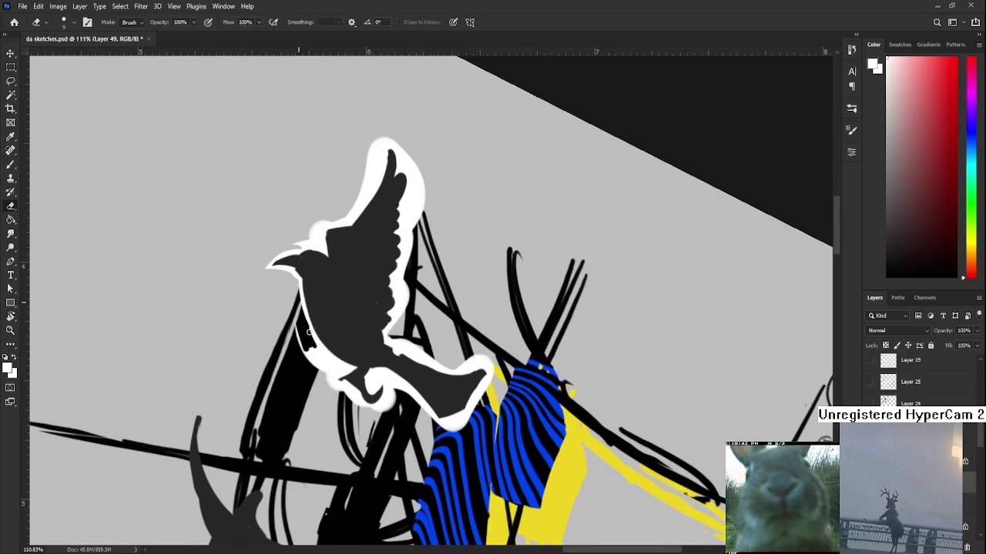
{"action": "left_click_drag", "start_coordinate": [296, 302], "coordinate": [322, 369]}
{"action": "key", "text": "b"}
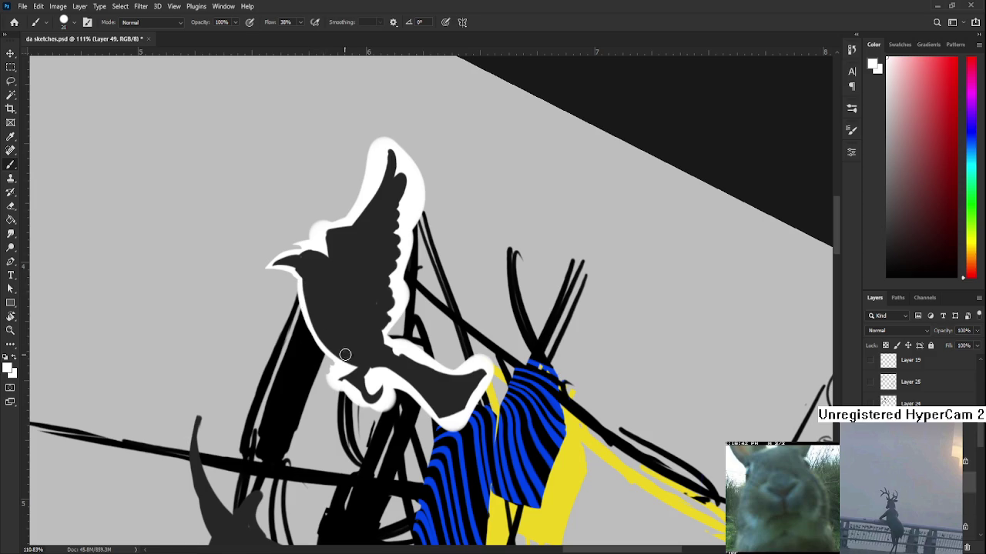
{"action": "key", "text": "e"}
{"action": "key", "text": "b"}
{"action": "mouse_move", "coordinate": [359, 360]}
{"action": "left_mouse_down"}
{"action": "mouse_move", "coordinate": [350, 330]}
{"action": "mouse_move", "coordinate": [317, 334]}
{"action": "left_mouse_up"}
Erase stray white outline along the lower body and inside the tail loop.
{"action": "key", "text": "e"}
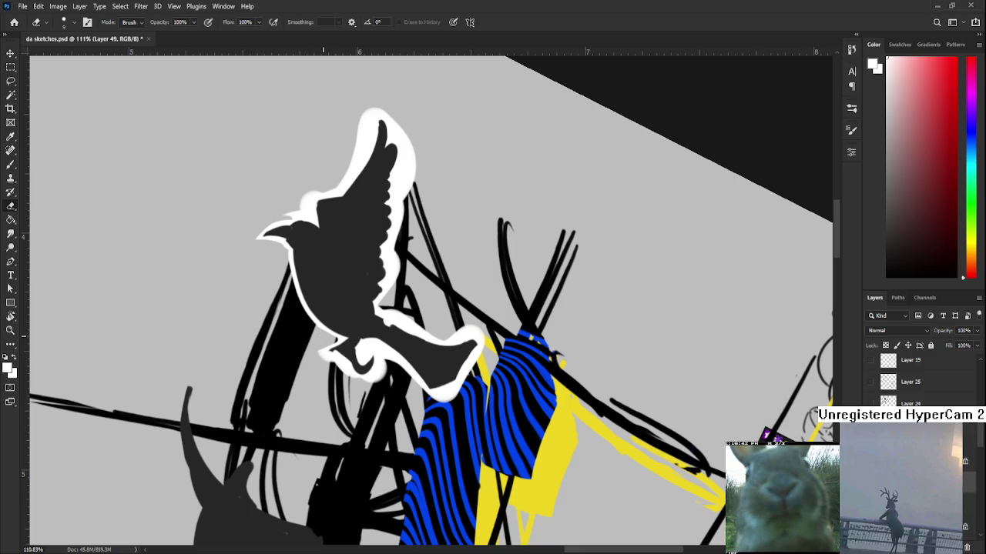
{"action": "key", "text": "b"}
{"action": "key", "text": "e"}
{"action": "mouse_move", "coordinate": [324, 354]}
{"action": "left_mouse_down"}
{"action": "mouse_move", "coordinate": [370, 376]}
{"action": "mouse_move", "coordinate": [384, 364]}
{"action": "mouse_move", "coordinate": [353, 376]}
{"action": "mouse_move", "coordinate": [369, 362]}
{"action": "left_mouse_up"}
{"action": "key", "text": "b"}
{"action": "key", "text": "e"}
{"action": "key", "text": "b"}
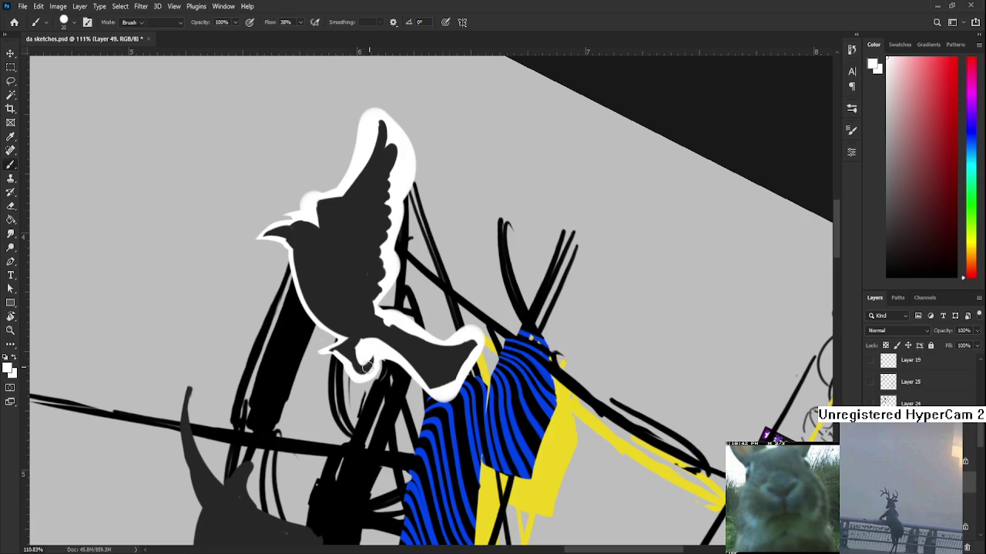
{"action": "key", "text": "e"}
{"action": "mouse_move", "coordinate": [368, 354]}
{"action": "left_mouse_down"}
{"action": "mouse_move", "coordinate": [366, 343]}
{"action": "mouse_move", "coordinate": [378, 345]}
{"action": "mouse_move", "coordinate": [377, 369]}
{"action": "mouse_move", "coordinate": [375, 345]}
{"action": "mouse_move", "coordinate": [396, 367]}
{"action": "mouse_move", "coordinate": [370, 348]}
{"action": "mouse_move", "coordinate": [389, 389]}
{"action": "mouse_move", "coordinate": [432, 397]}
{"action": "mouse_move", "coordinate": [420, 403]}
{"action": "mouse_move", "coordinate": [456, 370]}
{"action": "left_mouse_up"}
Trim the white outline along the foot, the leg and under the wing.
{"action": "mouse_move", "coordinate": [421, 399]}
{"action": "left_mouse_down"}
{"action": "mouse_move", "coordinate": [473, 360]}
{"action": "mouse_move", "coordinate": [372, 392]}
{"action": "mouse_move", "coordinate": [368, 356]}
{"action": "mouse_move", "coordinate": [384, 298]}
{"action": "left_mouse_up"}
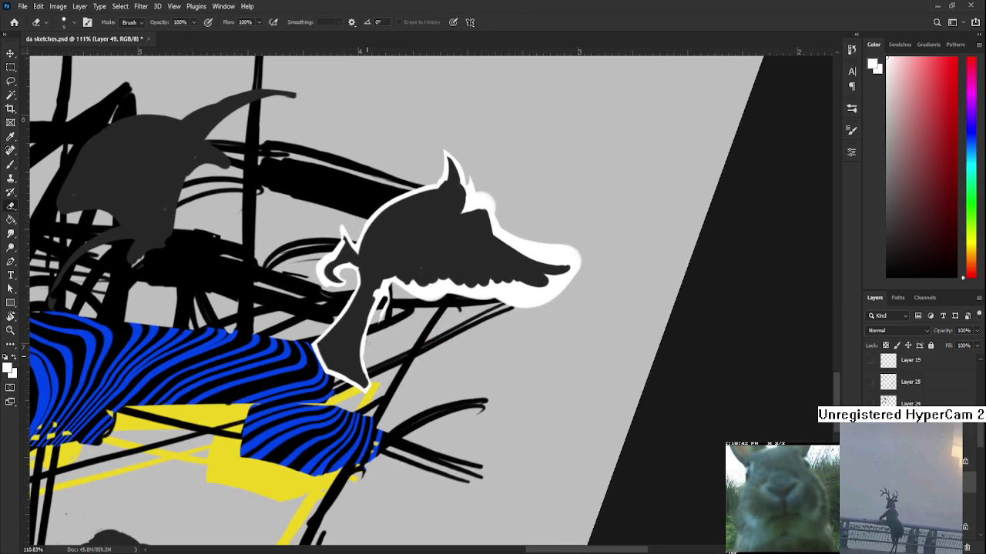
{"action": "left_click_drag", "start_coordinate": [370, 347], "coordinate": [384, 293]}
{"action": "left_click_drag", "start_coordinate": [374, 331], "coordinate": [371, 309]}
{"action": "mouse_move", "coordinate": [411, 291]}
{"action": "left_mouse_down"}
{"action": "mouse_move", "coordinate": [436, 299]}
{"action": "mouse_move", "coordinate": [452, 291]}
{"action": "mouse_move", "coordinate": [470, 316]}
{"action": "left_mouse_up"}
Rotate the view and erase the outline along the left edge and the strip beside the tail.
{"action": "key", "text": "r"}
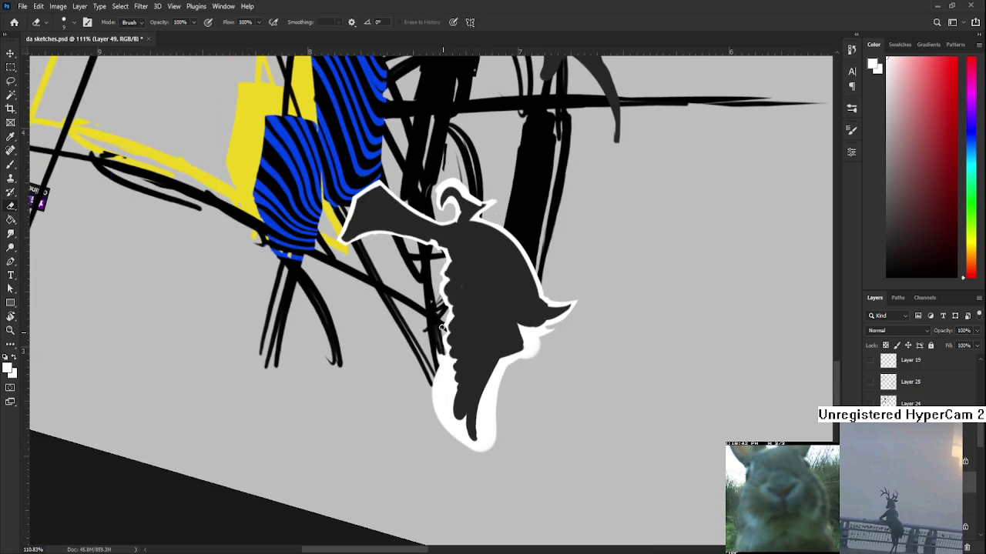
{"action": "mouse_move", "coordinate": [441, 329]}
{"action": "left_mouse_down"}
{"action": "mouse_move", "coordinate": [439, 389]}
{"action": "mouse_move", "coordinate": [453, 430]}
{"action": "left_mouse_up"}
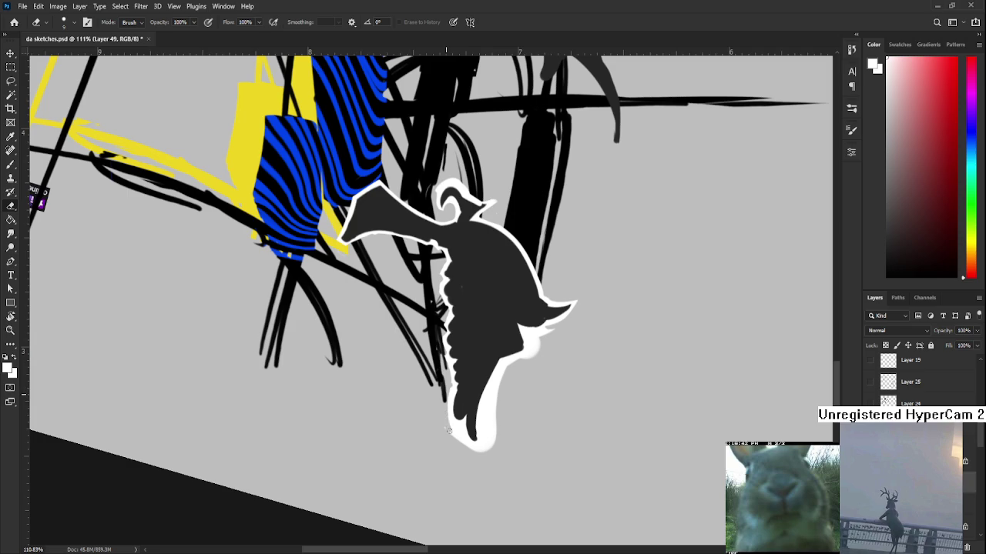
{"action": "mouse_move", "coordinate": [453, 428]}
{"action": "left_mouse_down"}
{"action": "mouse_move", "coordinate": [435, 428]}
{"action": "mouse_move", "coordinate": [441, 448]}
{"action": "mouse_move", "coordinate": [465, 447]}
{"action": "left_mouse_up"}
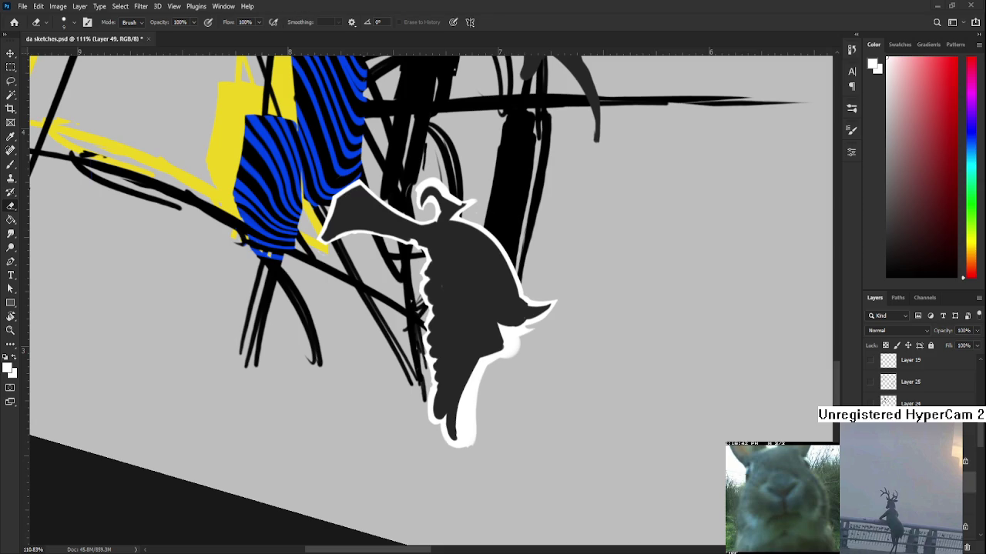
{"action": "left_click_drag", "start_coordinate": [485, 371], "coordinate": [472, 440]}
{"action": "key", "text": "bracketright"}
{"action": "key", "text": "bracketright"}
{"action": "key", "text": "bracketright"}
{"action": "left_click_drag", "start_coordinate": [485, 376], "coordinate": [478, 445]}
{"action": "left_click_drag", "start_coordinate": [486, 388], "coordinate": [487, 460]}
Erase the white smudge under the tail tip with a smaller eraser and level the view.
{"action": "left_click_drag", "start_coordinate": [501, 365], "coordinate": [524, 348]}
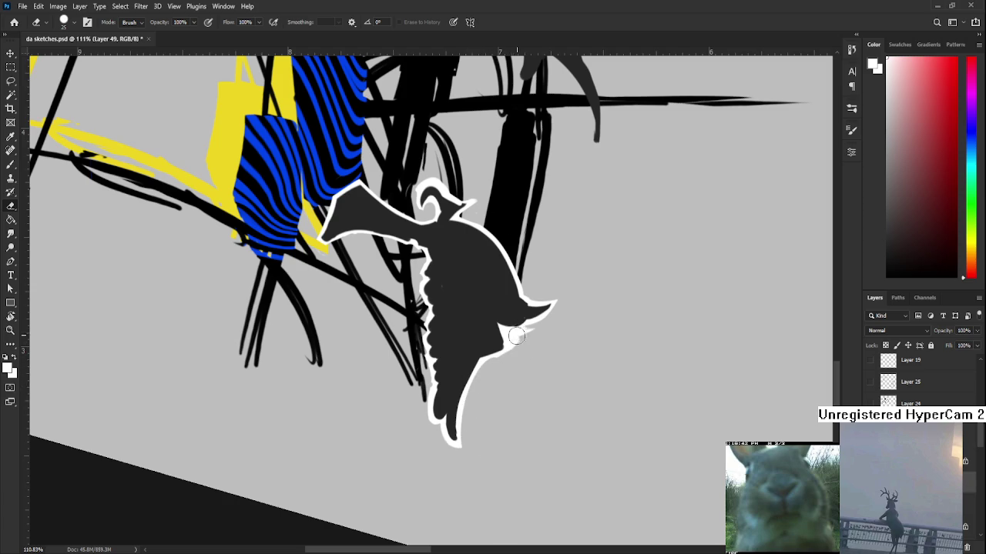
{"action": "key", "text": "bracketleft"}
{"action": "key", "text": "bracketleft"}
{"action": "key", "text": "bracketleft"}
{"action": "left_click_drag", "start_coordinate": [509, 352], "coordinate": [513, 340]}
{"action": "key", "text": "r"}
{"action": "mouse_move", "coordinate": [513, 385]}
{"action": "left_mouse_down"}
{"action": "mouse_move", "coordinate": [513, 243]}
{"action": "mouse_move", "coordinate": [336, 267]}
{"action": "left_mouse_up"}
Zoom in and outline the small bird's left edge in white, trimming its lower edge.
{"action": "scroll", "coordinate": [362, 317], "scroll_direction": "up", "scroll_amount": 2}
{"action": "scroll", "coordinate": [363, 317], "scroll_direction": "up", "scroll_amount": 2}
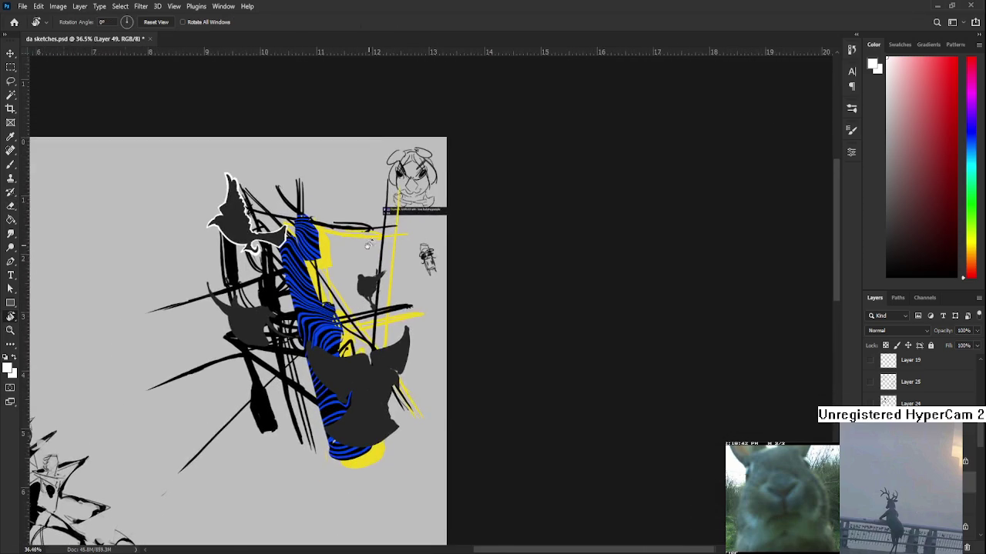
{"action": "scroll", "coordinate": [362, 317], "scroll_direction": "up", "scroll_amount": 2}
{"action": "key", "text": "b"}
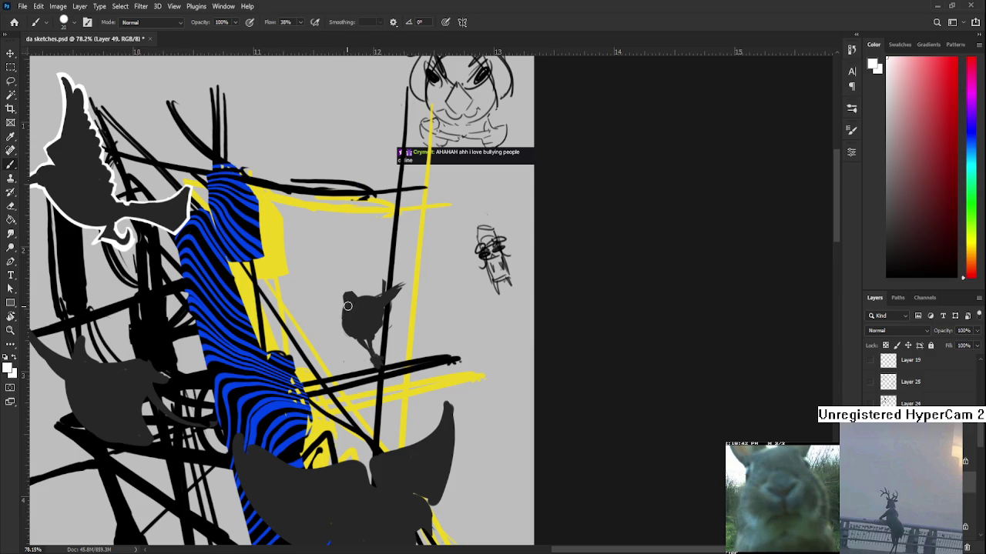
{"action": "mouse_move", "coordinate": [347, 300]}
{"action": "left_mouse_down"}
{"action": "mouse_move", "coordinate": [344, 336]}
{"action": "mouse_move", "coordinate": [372, 351]}
{"action": "left_mouse_up"}
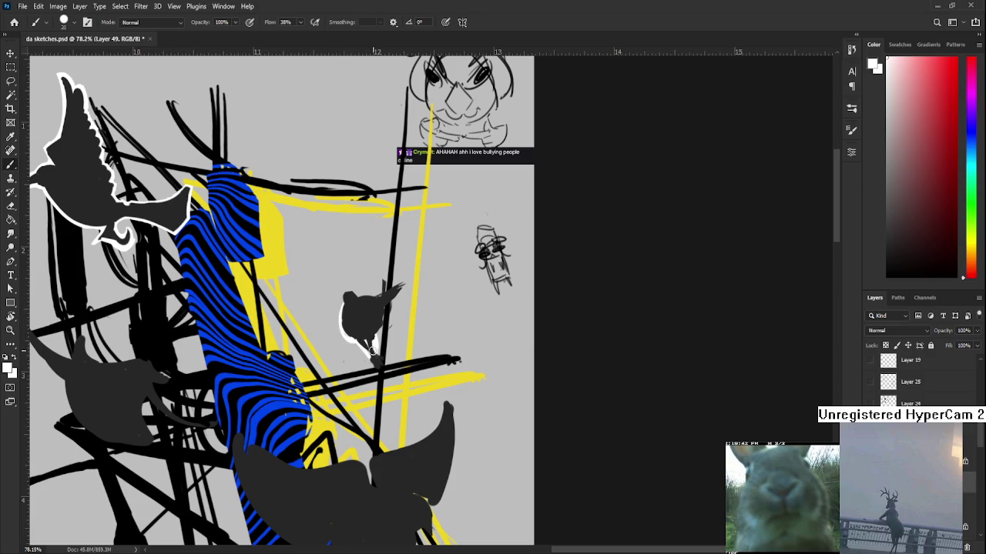
{"action": "key", "text": "e"}
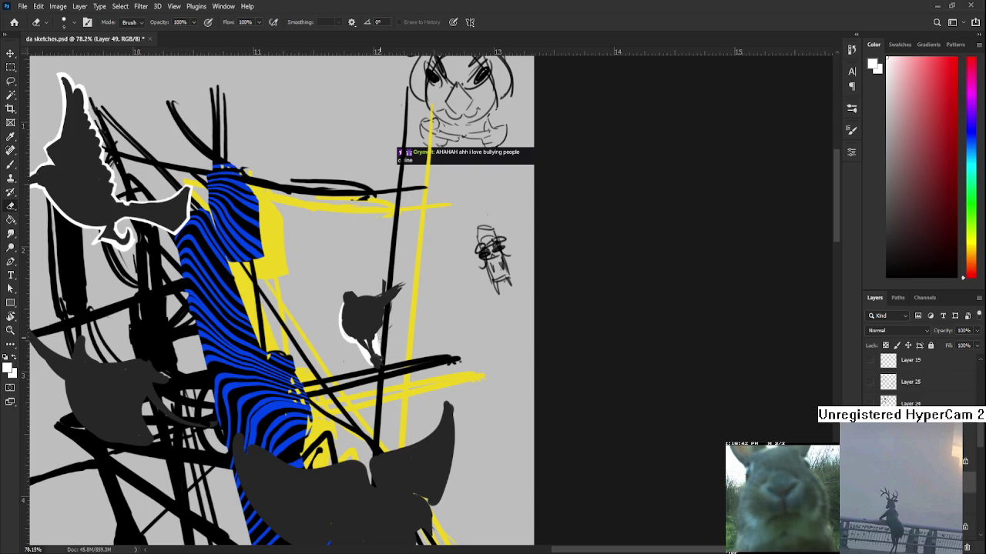
{"action": "mouse_move", "coordinate": [358, 349]}
{"action": "left_mouse_down"}
{"action": "mouse_move", "coordinate": [379, 375]}
{"action": "mouse_move", "coordinate": [389, 368]}
{"action": "left_mouse_up"}
Paint the white outline up the small bird's right edge and over its head.
{"action": "key", "text": "b"}
{"action": "key", "text": "e"}
{"action": "key", "text": "b"}
{"action": "key", "text": "e"}
{"action": "key", "text": "b"}
{"action": "mouse_move", "coordinate": [376, 337]}
{"action": "left_mouse_down"}
{"action": "mouse_move", "coordinate": [385, 302]}
{"action": "mouse_move", "coordinate": [405, 287]}
{"action": "left_mouse_up"}
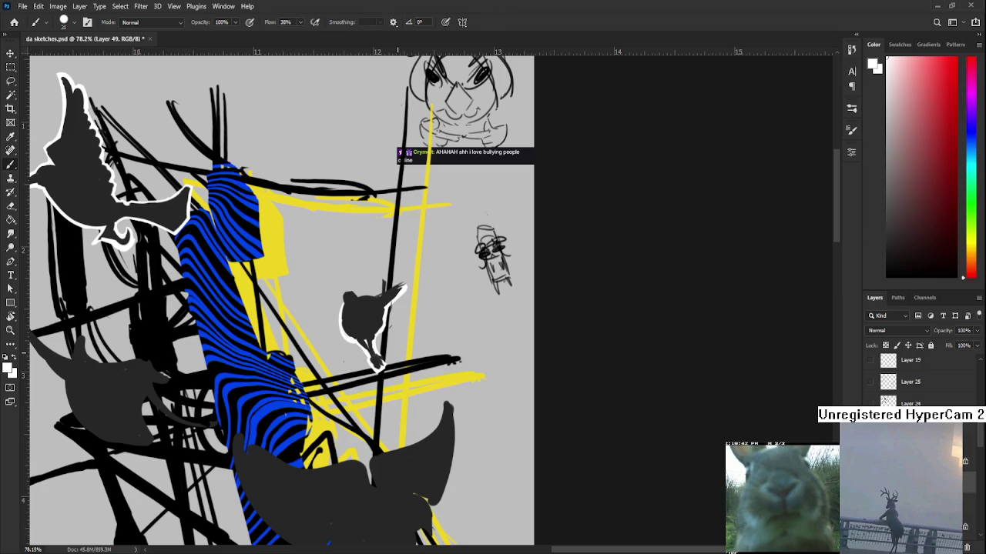
{"action": "left_click_drag", "start_coordinate": [347, 304], "coordinate": [369, 291]}
{"action": "key", "text": "e"}
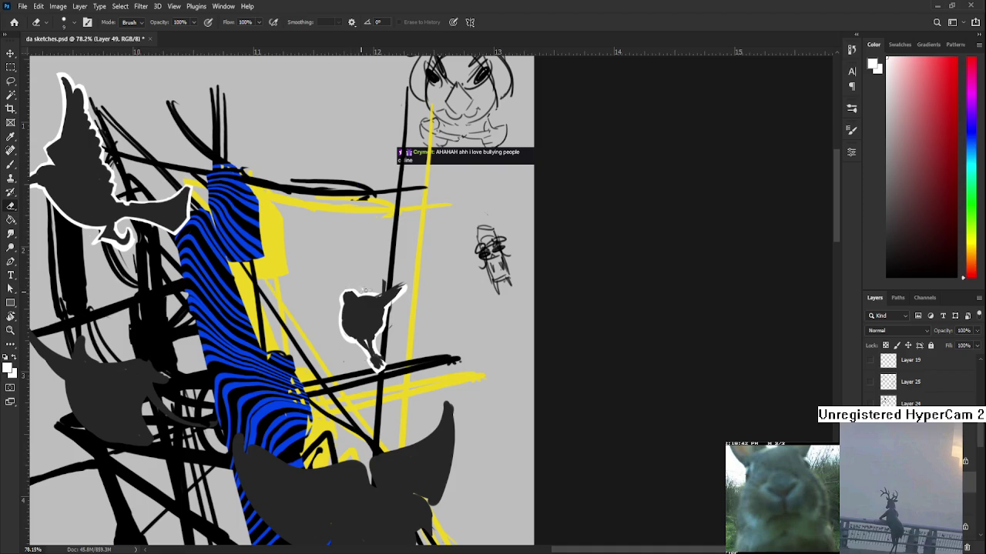
Bring the lower-left birds into view and outline the lower bird's left wing in white.
{"action": "key", "text": "b"}
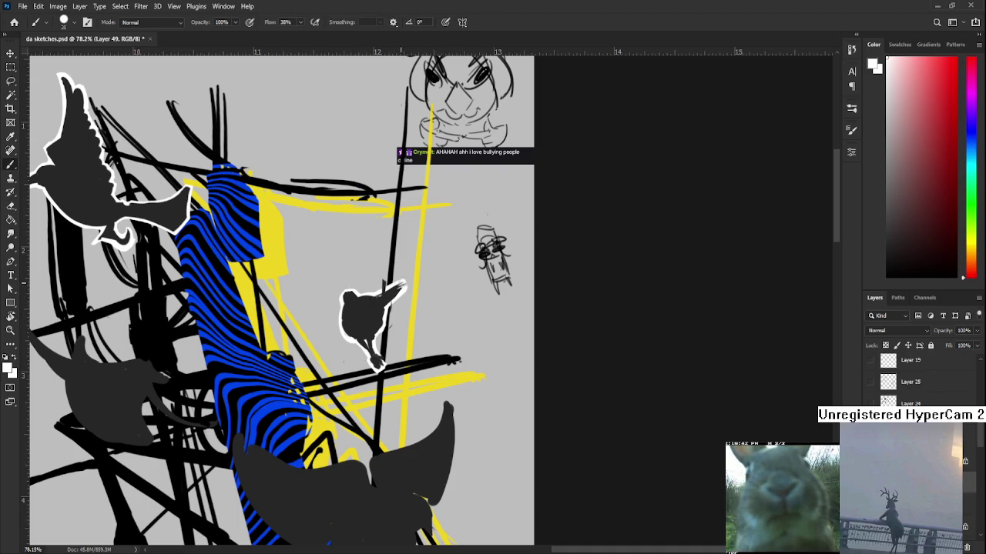
{"action": "key", "text": "e"}
{"action": "mouse_move", "coordinate": [412, 299]}
{"action": "left_mouse_down"}
{"action": "mouse_move", "coordinate": [459, 264]}
{"action": "mouse_move", "coordinate": [564, 287]}
{"action": "left_mouse_up"}
{"action": "key", "text": "b"}
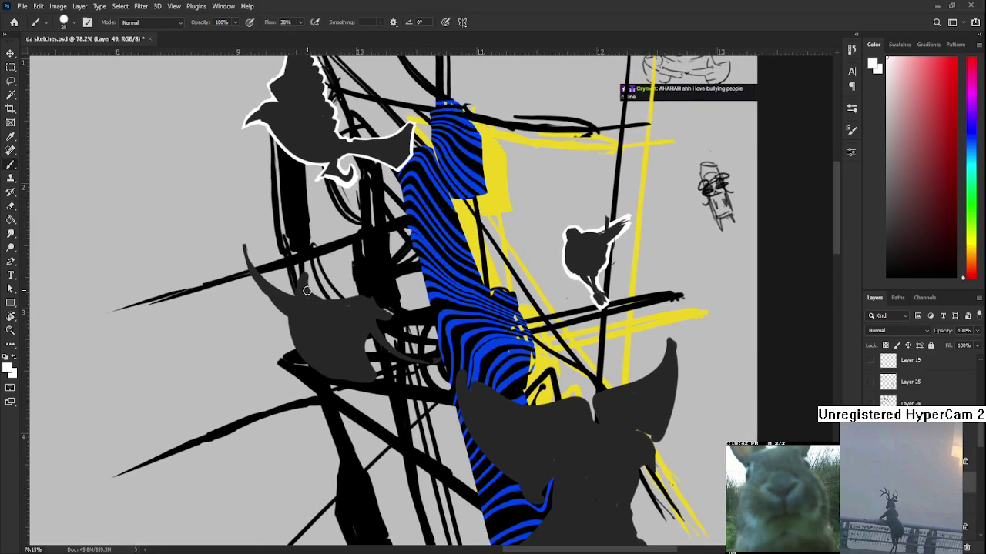
{"action": "mouse_move", "coordinate": [242, 244]}
{"action": "left_mouse_down"}
{"action": "mouse_move", "coordinate": [302, 324]}
{"action": "mouse_move", "coordinate": [293, 299]}
{"action": "left_mouse_up"}
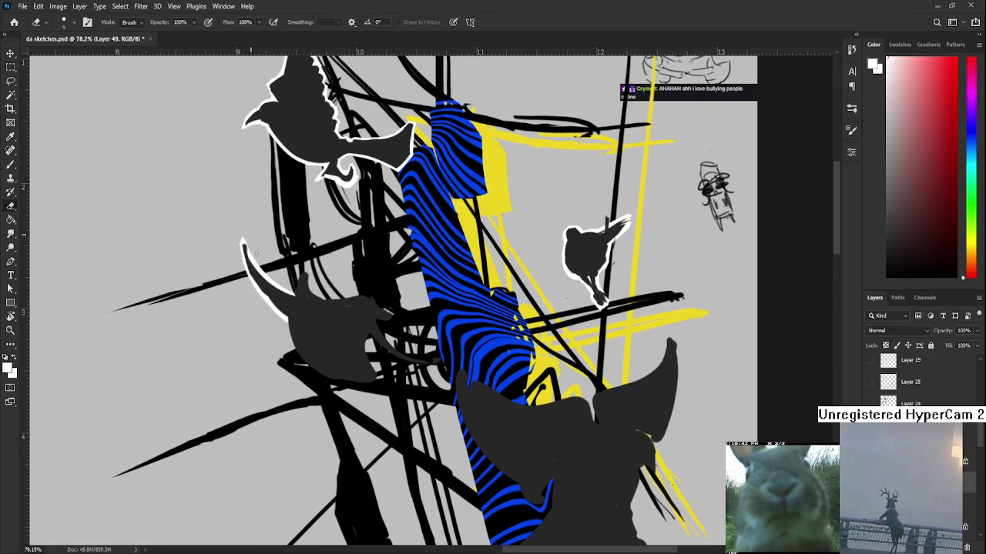
{"action": "key", "text": "b"}
{"action": "mouse_move", "coordinate": [303, 265]}
{"action": "left_mouse_down"}
{"action": "mouse_move", "coordinate": [296, 296]}
{"action": "mouse_move", "coordinate": [328, 298]}
{"action": "left_mouse_up"}
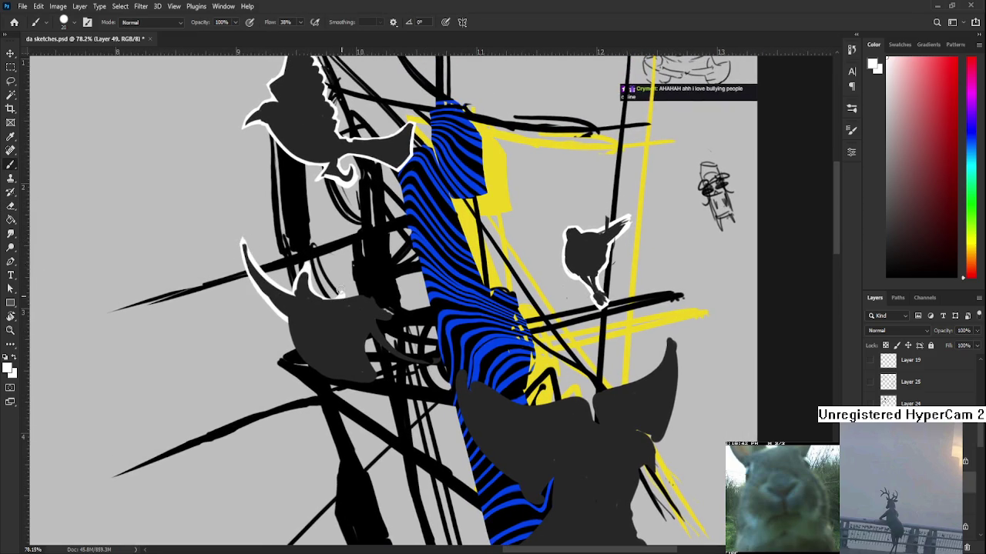
Tilt the canvas view and erase a bit of the outline at the beak tip.
{"action": "key", "text": "e"}
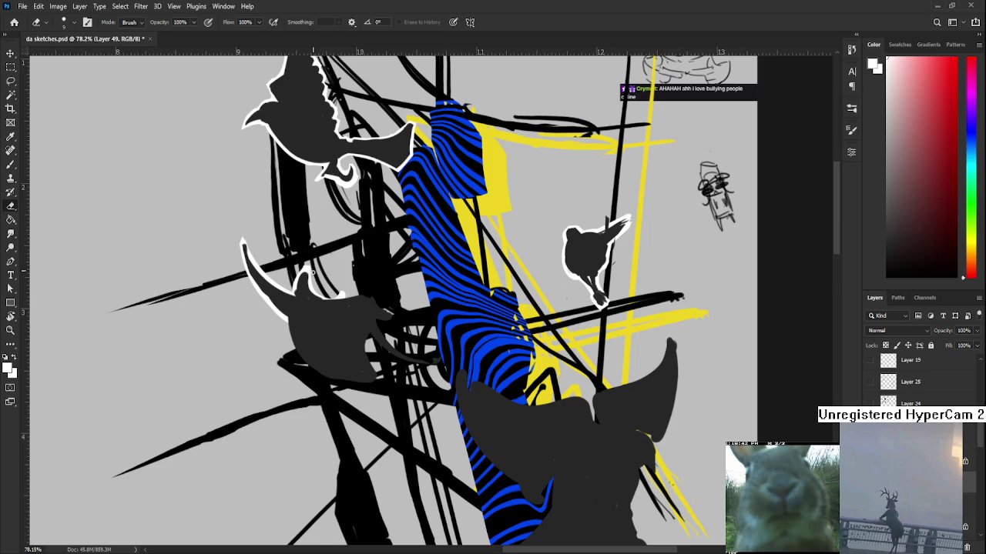
{"action": "key", "text": "b"}
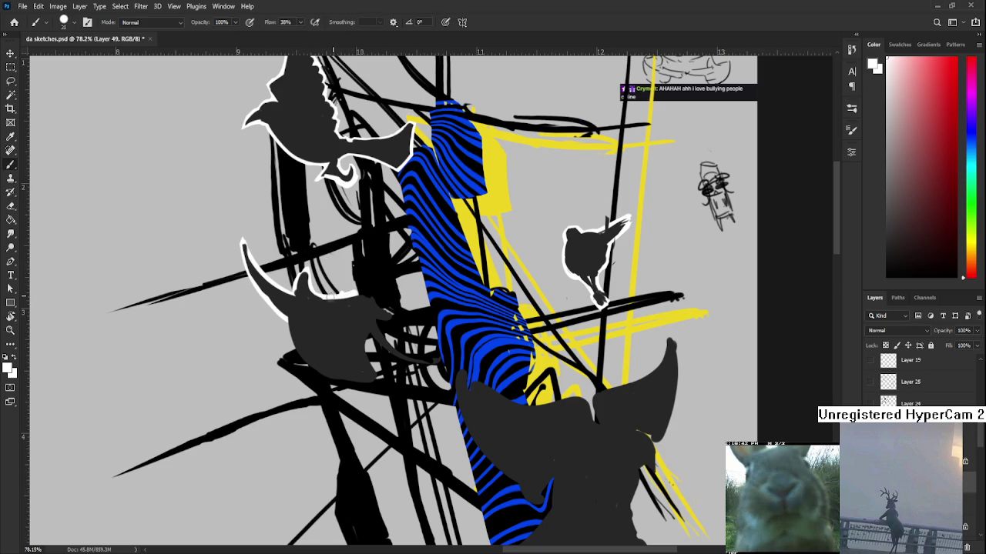
{"action": "key", "text": "e"}
{"action": "key", "text": "r"}
{"action": "mouse_move", "coordinate": [344, 290]}
{"action": "left_mouse_down"}
{"action": "mouse_move", "coordinate": [379, 339]}
{"action": "mouse_move", "coordinate": [405, 340]}
{"action": "left_mouse_up"}
{"action": "key", "text": "b"}
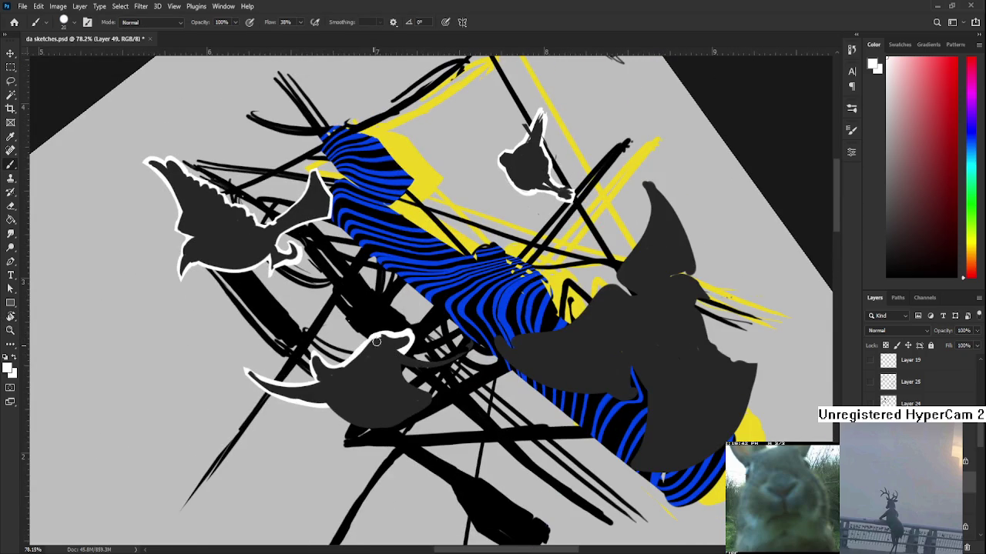
{"action": "key", "text": "r"}
{"action": "mouse_move", "coordinate": [378, 341]}
{"action": "left_mouse_down"}
{"action": "mouse_move", "coordinate": [407, 366]}
{"action": "mouse_move", "coordinate": [386, 292]}
{"action": "mouse_move", "coordinate": [378, 302]}
{"action": "left_mouse_up"}
{"action": "key", "text": "e"}
{"action": "key", "text": "b"}
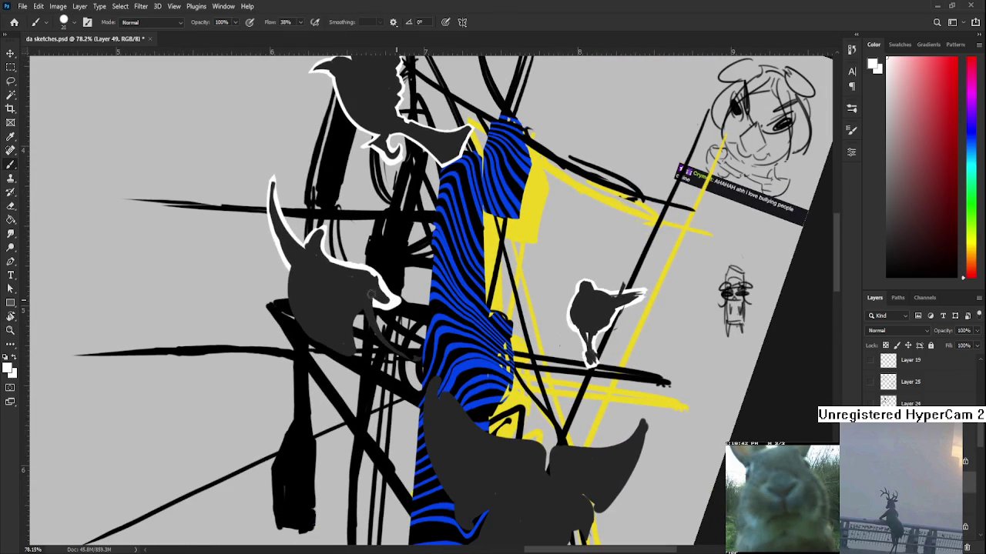
{"action": "key", "text": "e"}
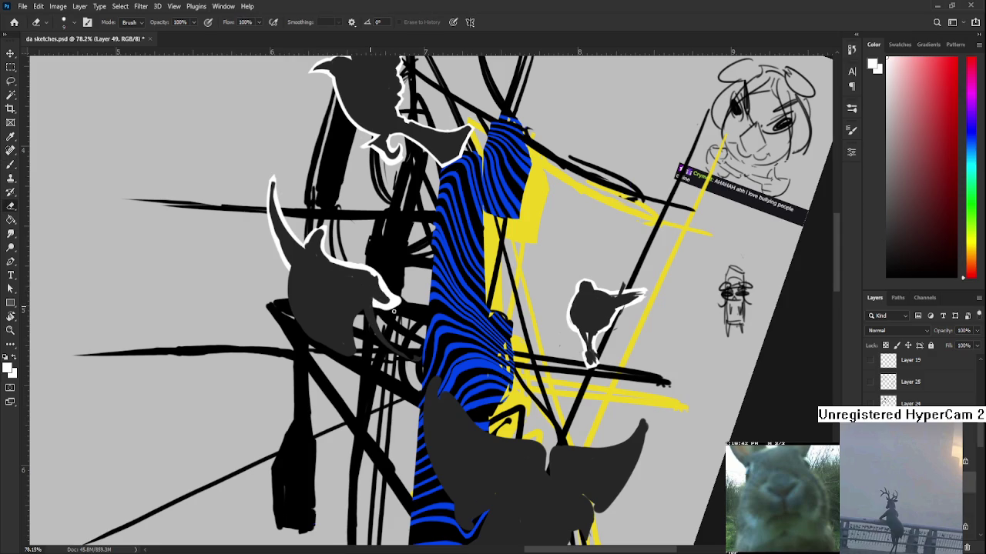
{"action": "left_click_drag", "start_coordinate": [397, 305], "coordinate": [385, 315]}
Paint the white outline along the lower beak, reworking the strokes beside it.
{"action": "key", "text": "b"}
{"action": "left_click_drag", "start_coordinate": [389, 347], "coordinate": [411, 358]}
{"action": "mouse_move", "coordinate": [363, 298]}
{"action": "left_mouse_down"}
{"action": "mouse_move", "coordinate": [394, 355]}
{"action": "mouse_move", "coordinate": [412, 358]}
{"action": "mouse_move", "coordinate": [392, 342]}
{"action": "mouse_move", "coordinate": [418, 350]}
{"action": "mouse_move", "coordinate": [389, 358]}
{"action": "mouse_move", "coordinate": [427, 349]}
{"action": "left_mouse_up"}
{"action": "key", "text": "e"}
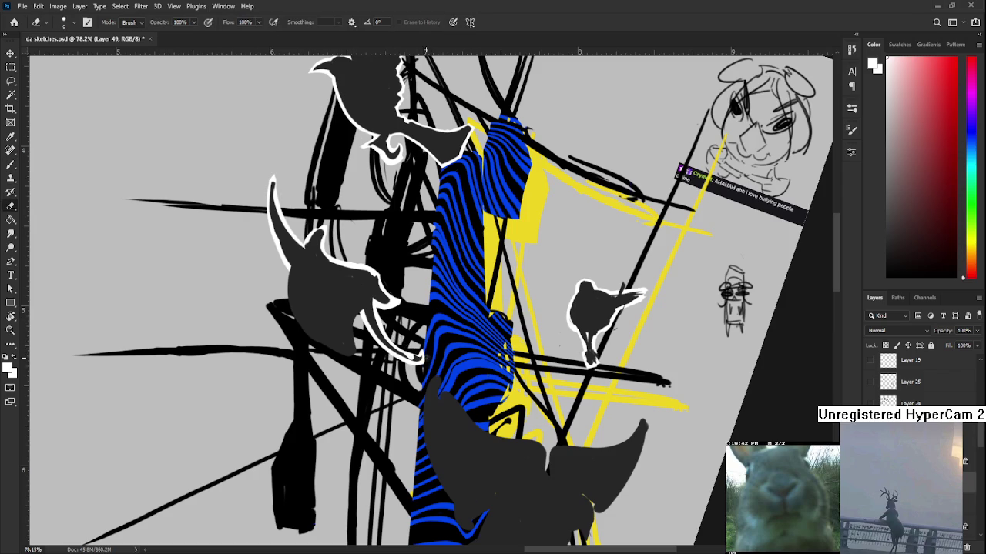
{"action": "key", "text": "b"}
{"action": "left_click_drag", "start_coordinate": [360, 309], "coordinate": [359, 348]}
{"action": "key", "text": "ctrl+z"}
{"action": "left_click_drag", "start_coordinate": [360, 311], "coordinate": [354, 359]}
{"action": "key", "text": "ctrl+z"}
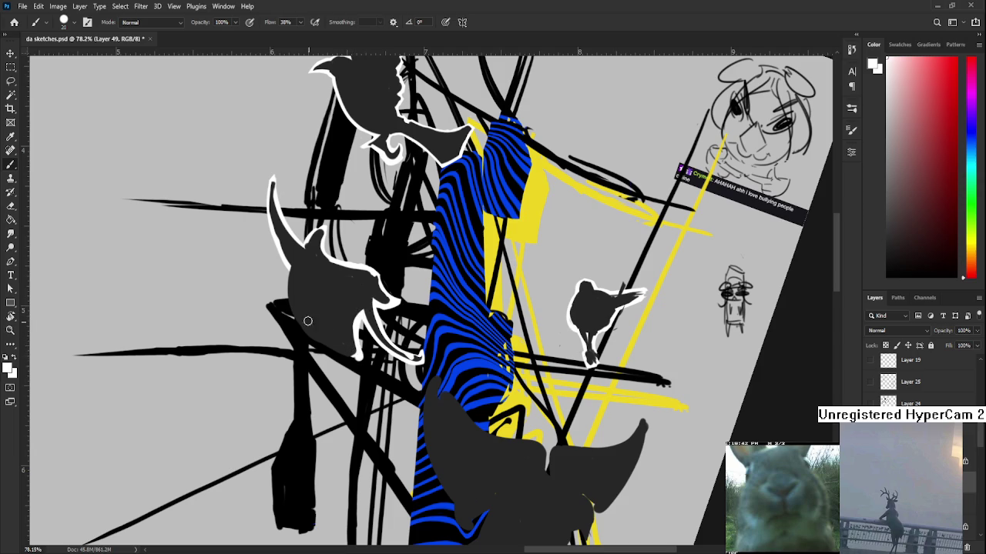
Outline the bird's lower-left edge in white and zoom back out.
{"action": "mouse_move", "coordinate": [288, 295]}
{"action": "left_mouse_down"}
{"action": "mouse_move", "coordinate": [314, 344]}
{"action": "mouse_move", "coordinate": [354, 359]}
{"action": "left_mouse_up"}
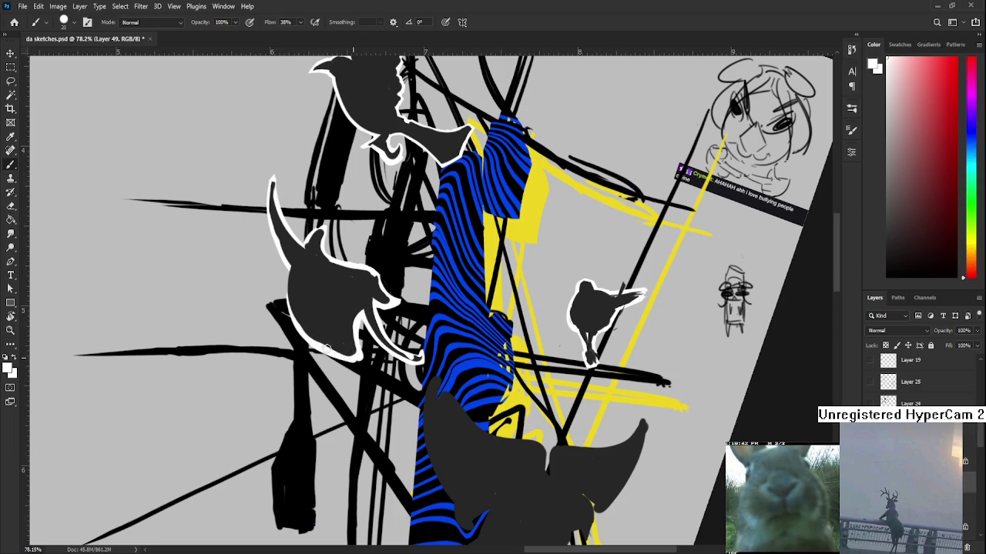
{"action": "key", "text": "e"}
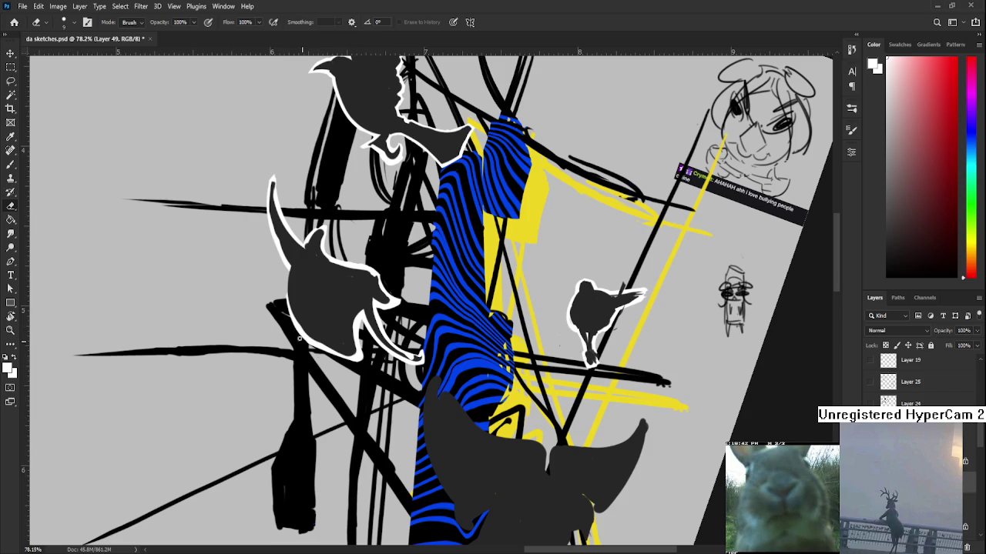
{"action": "key", "text": "b"}
{"action": "scroll", "coordinate": [502, 369], "scroll_direction": "down", "scroll_amount": 3}
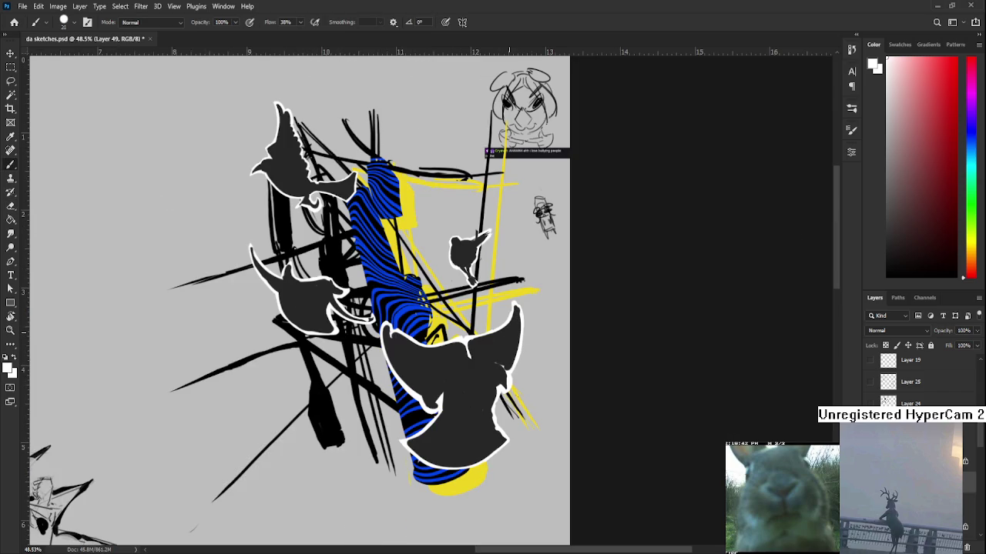
{"action": "key", "text": "e"}
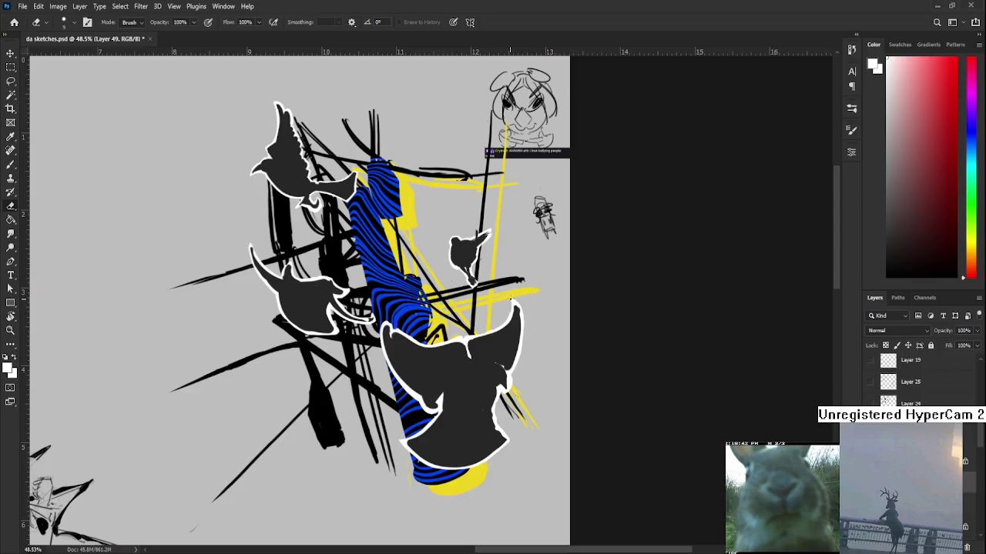
Pan across the sketch sheet while toggling between the Brush and Eraser tools.
{"action": "key", "text": "b"}
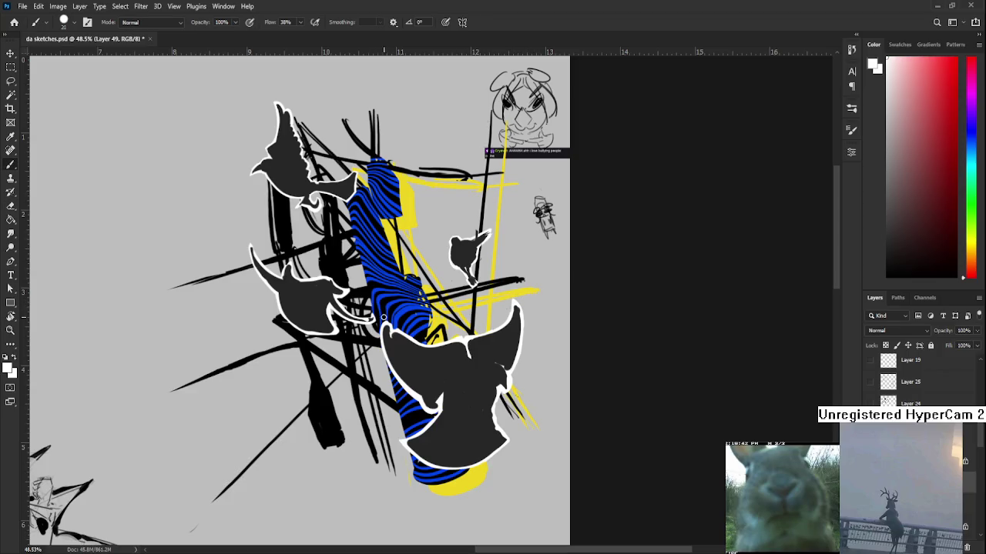
{"action": "key", "text": "e"}
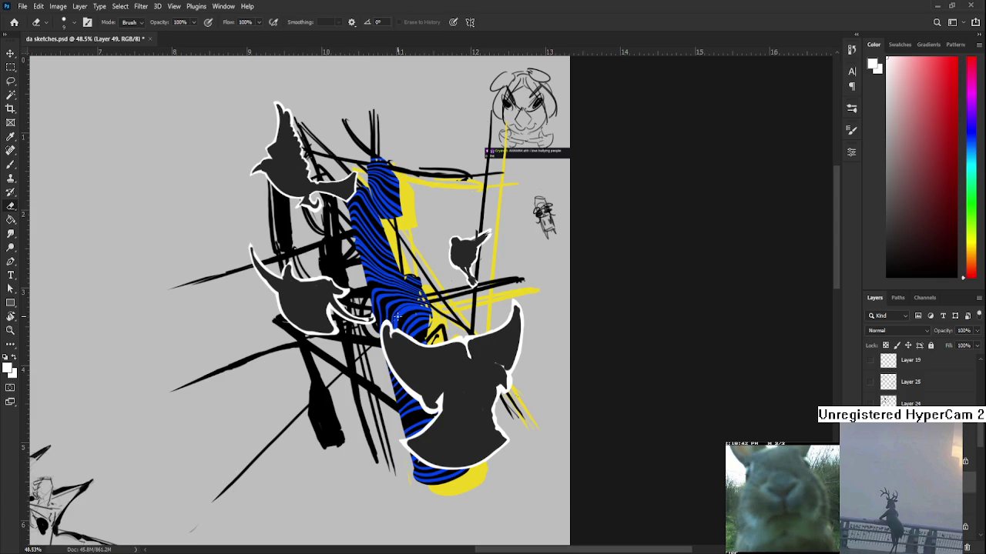
{"action": "left_click_drag", "start_coordinate": [458, 269], "coordinate": [404, 327]}
{"action": "key", "text": "b"}
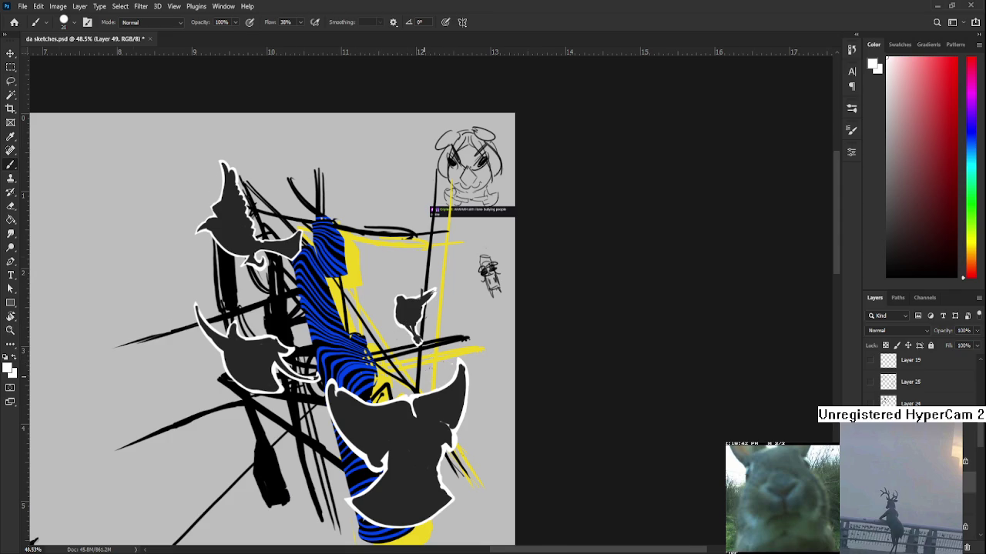
{"action": "left_click_drag", "start_coordinate": [423, 376], "coordinate": [456, 354]}
{"action": "key", "text": "e"}
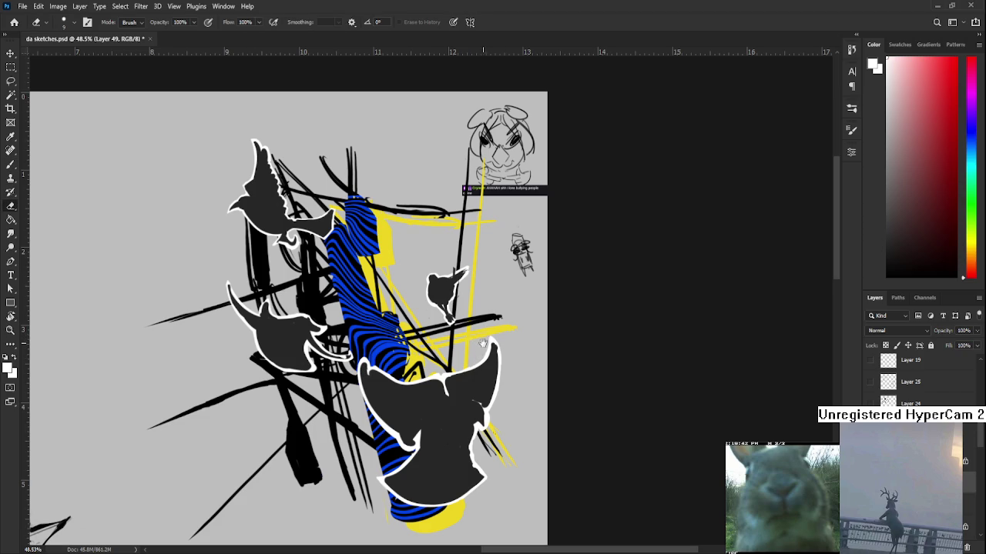
{"action": "left_click_drag", "start_coordinate": [380, 359], "coordinate": [435, 381]}
Zoom in on the striped band and sample its blue as the foreground colour.
{"action": "scroll", "coordinate": [430, 320], "scroll_direction": "down", "scroll_amount": 3}
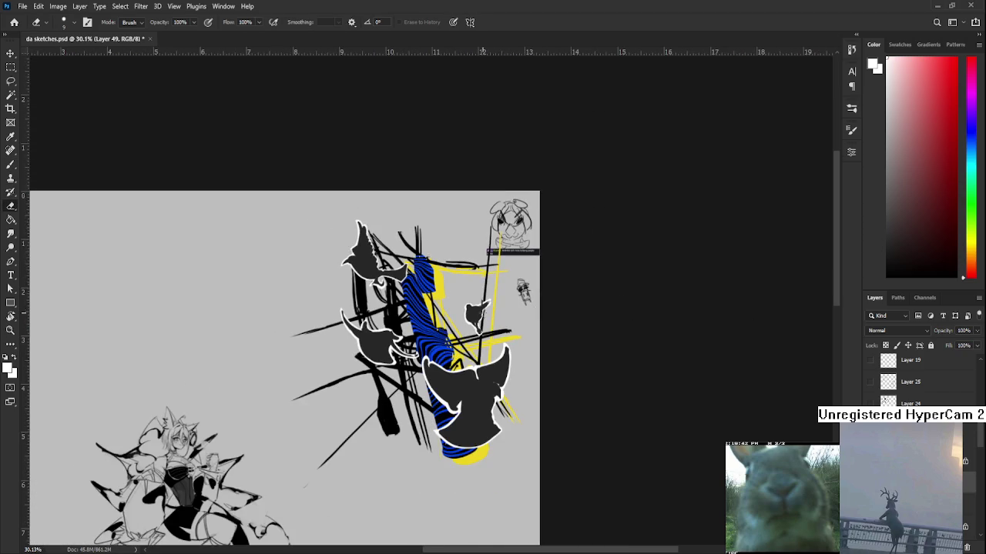
{"action": "scroll", "coordinate": [462, 324], "scroll_direction": "up", "scroll_amount": 2}
{"action": "scroll", "coordinate": [462, 323], "scroll_direction": "down", "scroll_amount": 3}
{"action": "scroll", "coordinate": [463, 323], "scroll_direction": "down", "scroll_amount": 3}
{"action": "scroll", "coordinate": [462, 323], "scroll_direction": "up", "scroll_amount": 1}
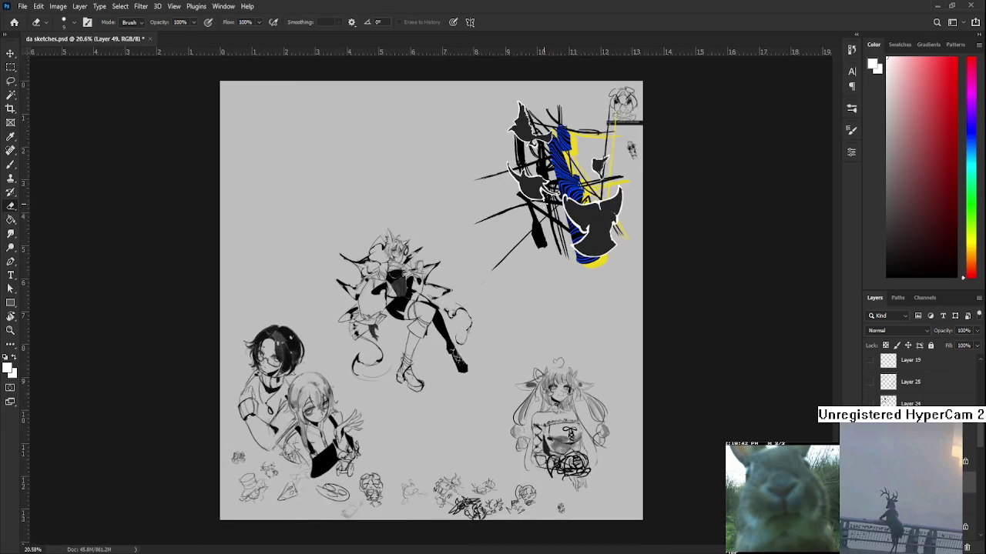
{"action": "scroll", "coordinate": [493, 292], "scroll_direction": "up", "scroll_amount": 2}
{"action": "scroll", "coordinate": [462, 289], "scroll_direction": "up", "scroll_amount": 2}
{"action": "scroll", "coordinate": [446, 289], "scroll_direction": "up", "scroll_amount": 1}
{"action": "left_click_drag", "start_coordinate": [438, 287], "coordinate": [438, 296]}
{"action": "scroll", "coordinate": [368, 316], "scroll_direction": "up", "scroll_amount": 1}
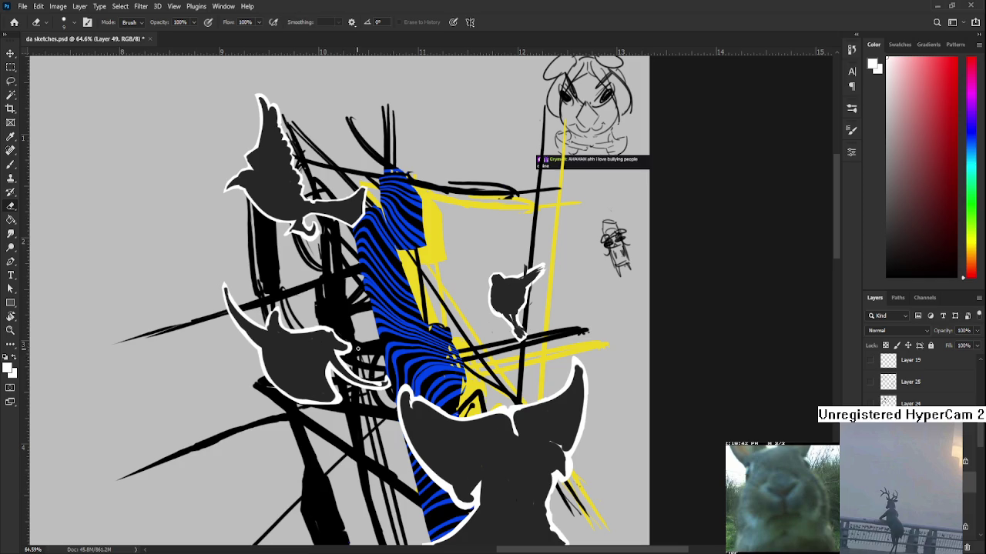
{"action": "scroll", "coordinate": [355, 343], "scroll_direction": "down", "scroll_amount": 3}
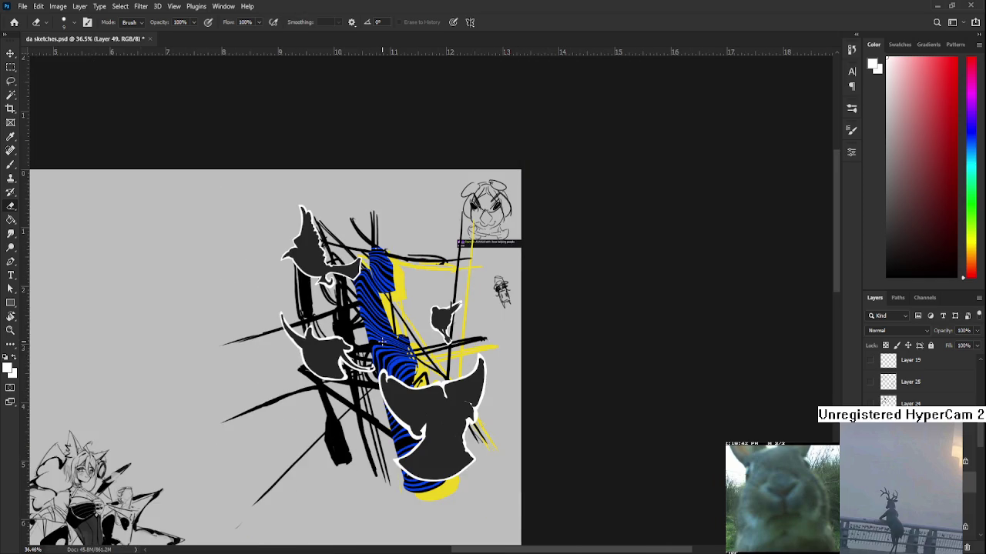
{"action": "scroll", "coordinate": [382, 339], "scroll_direction": "up", "scroll_amount": 3}
{"action": "scroll", "coordinate": [360, 393], "scroll_direction": "up", "scroll_amount": 1}
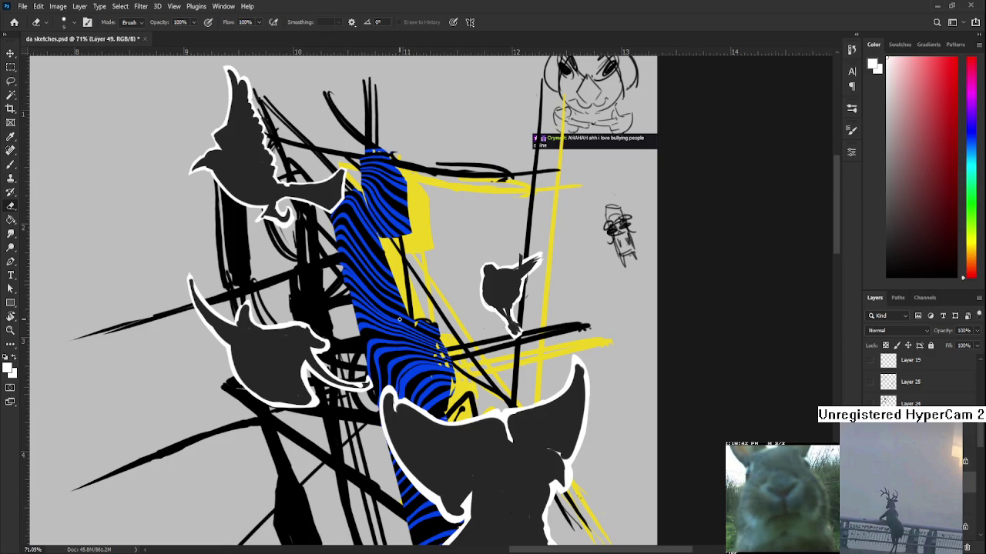
{"action": "scroll", "coordinate": [399, 318], "scroll_direction": "down", "scroll_amount": 2}
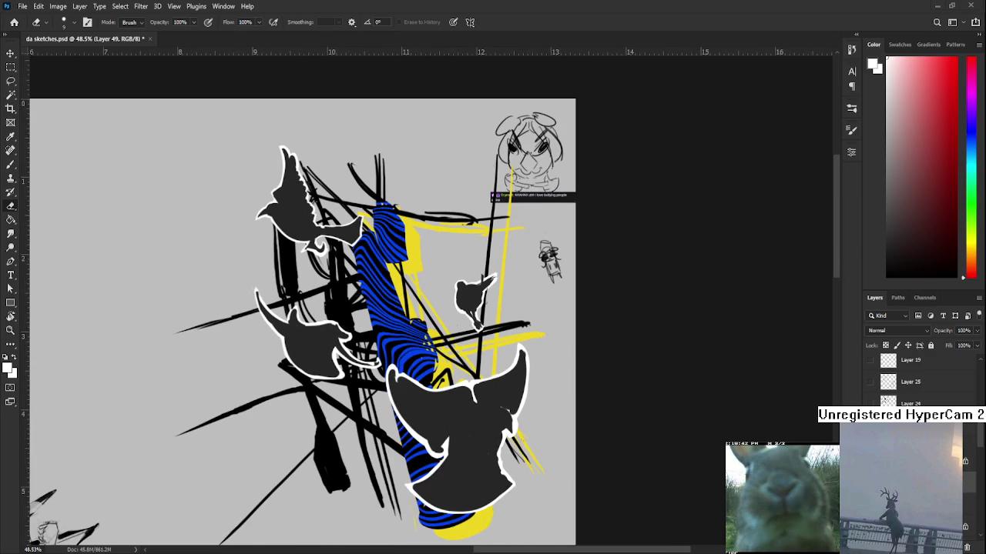
{"action": "key", "text": "b"}
{"action": "left_click", "coordinate": [410, 352], "text": "alt"}
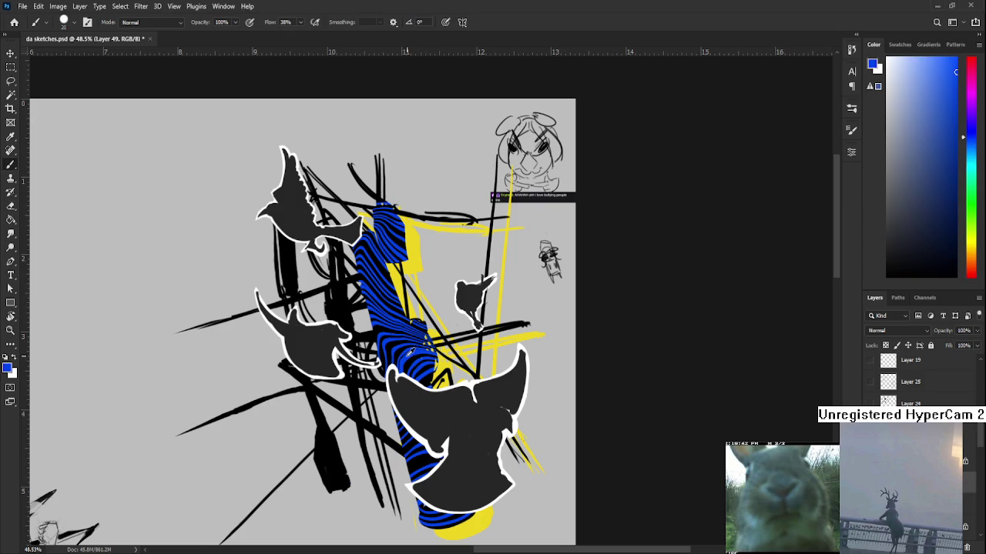
Hide and re-show the bird fills layer to check the composition.
{"action": "scroll", "coordinate": [916, 381], "scroll_direction": "down", "scroll_amount": 1}
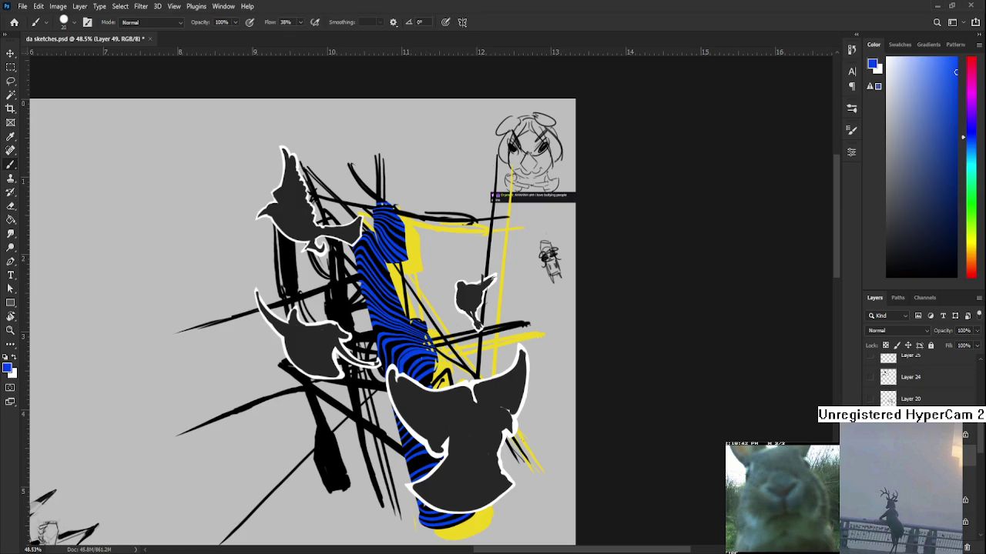
{"action": "left_click", "coordinate": [870, 420]}
{"action": "left_click", "coordinate": [870, 421]}
{"action": "scroll", "coordinate": [477, 324], "scroll_direction": "down", "scroll_amount": 2}
{"action": "scroll", "coordinate": [478, 324], "scroll_direction": "up", "scroll_amount": 3}
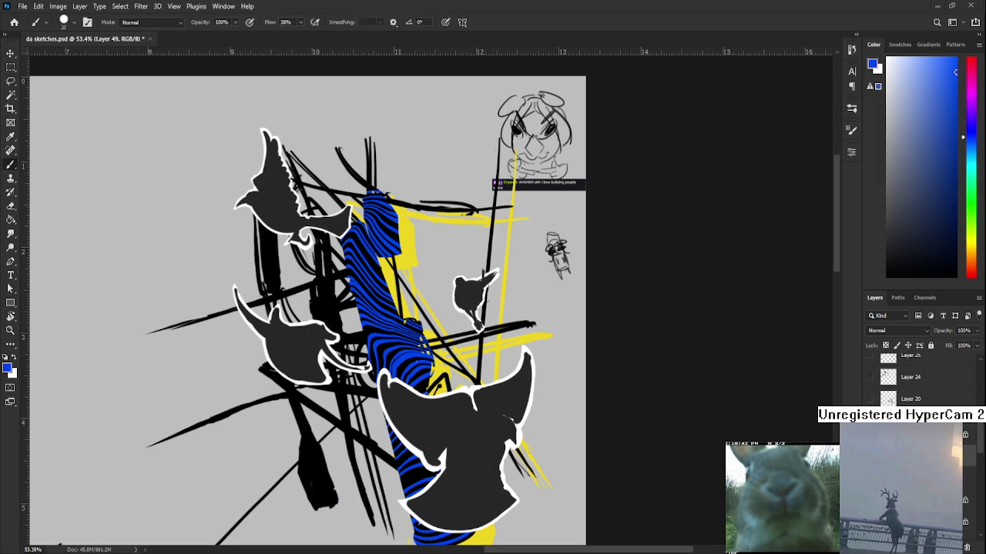
{"action": "scroll", "coordinate": [380, 252], "scroll_direction": "down", "scroll_amount": 2}
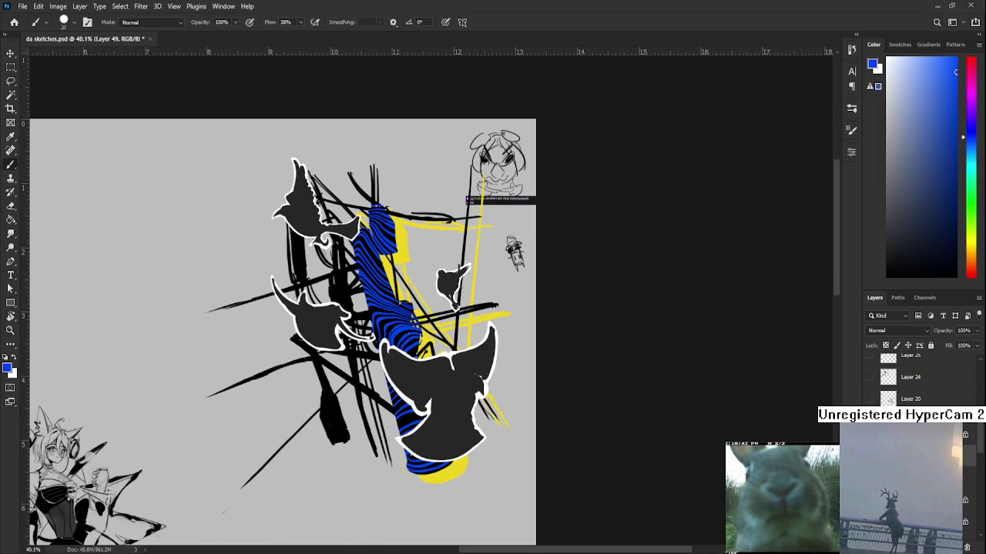
Select Layer 48 with Alt+[ and save the da sketches document.
{"action": "key", "text": "alt+bracketleft"}
{"action": "key", "text": "ctrl+s"}
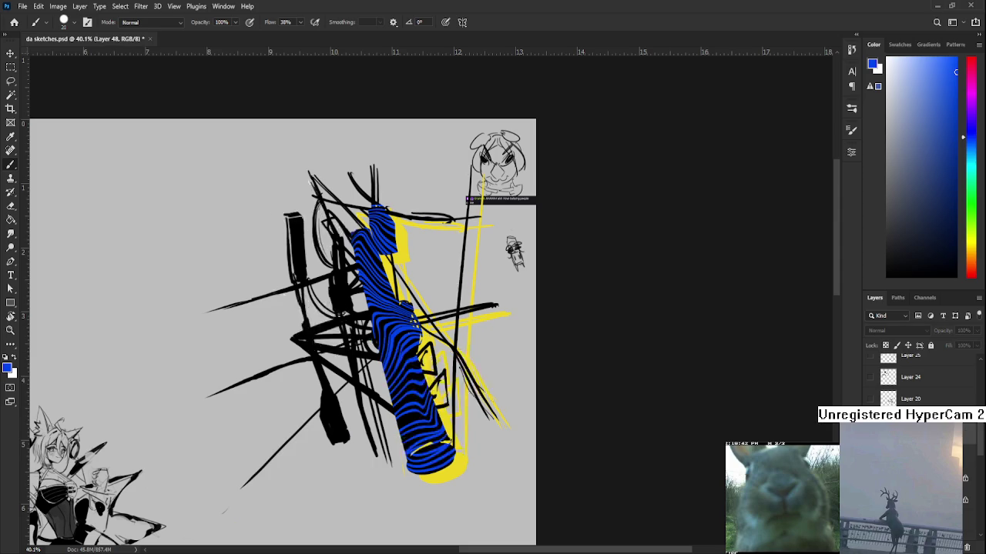
{"action": "left_click_drag", "start_coordinate": [457, 15], "coordinate": [472, 30]}
With a Smudge brush enlarged to about 175, smear grey through the large black shape and small bird.
{"action": "key", "text": "r"}
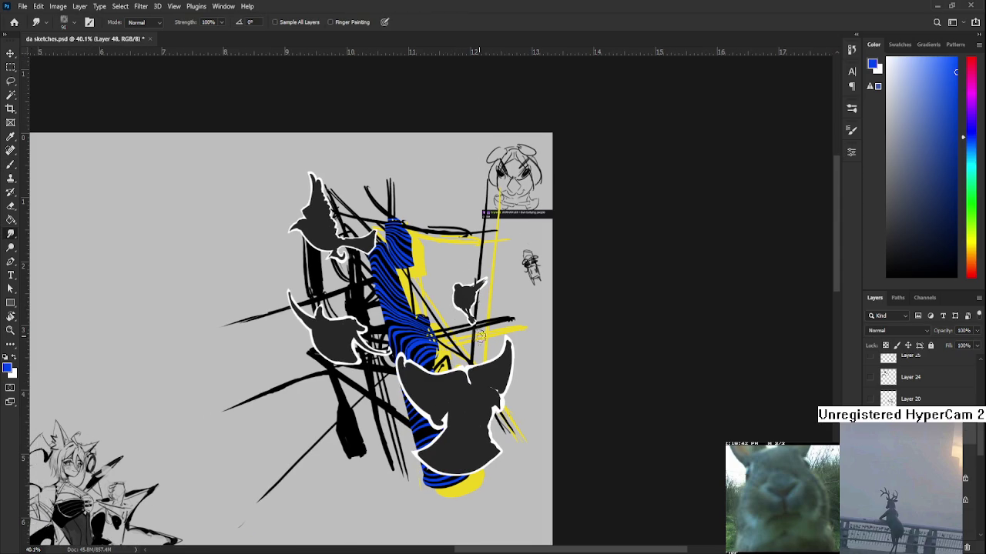
{"action": "left_click_drag", "start_coordinate": [469, 287], "coordinate": [474, 487]}
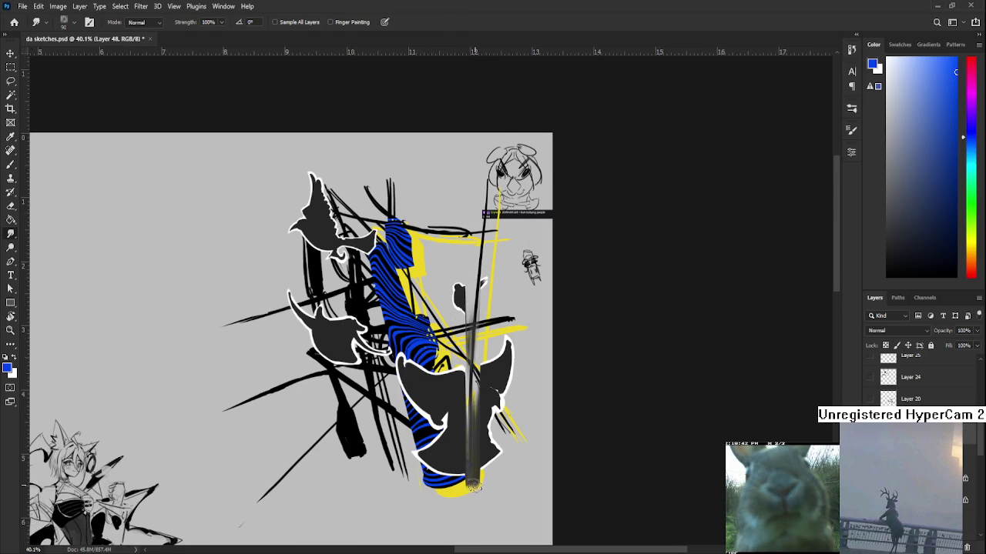
{"action": "scroll", "coordinate": [502, 355], "scroll_direction": "down", "scroll_amount": 1}
{"action": "scroll", "coordinate": [502, 356], "scroll_direction": "down", "scroll_amount": 1}
{"action": "key", "text": "ctrl+z"}
{"action": "key", "text": "bracketright"}
{"action": "key", "text": "bracketright"}
{"action": "key", "text": "bracketright"}
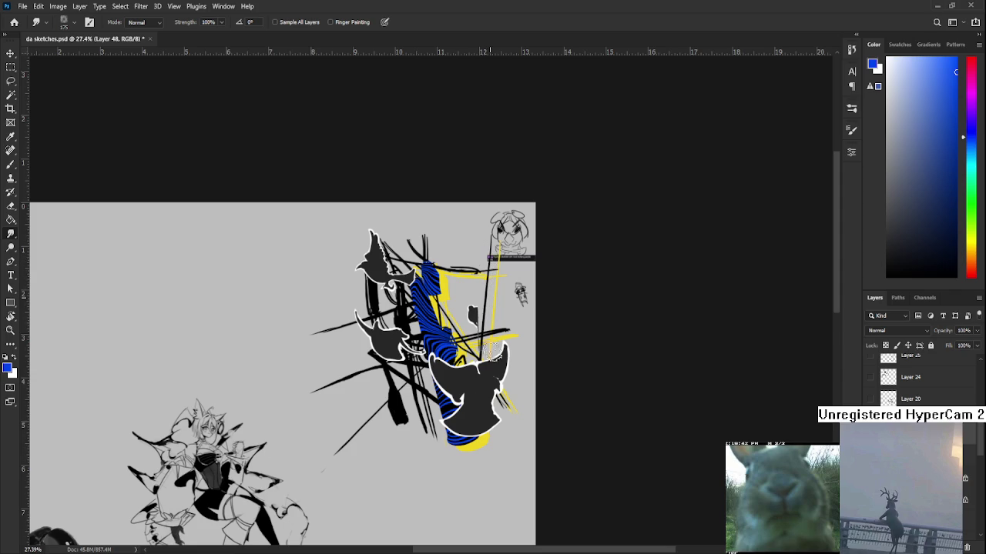
{"action": "mouse_move", "coordinate": [485, 316]}
{"action": "left_mouse_down"}
{"action": "mouse_move", "coordinate": [484, 447]}
{"action": "mouse_move", "coordinate": [495, 276]}
{"action": "mouse_move", "coordinate": [484, 396]}
{"action": "left_mouse_up"}
{"action": "left_click_drag", "start_coordinate": [506, 315], "coordinate": [484, 369]}
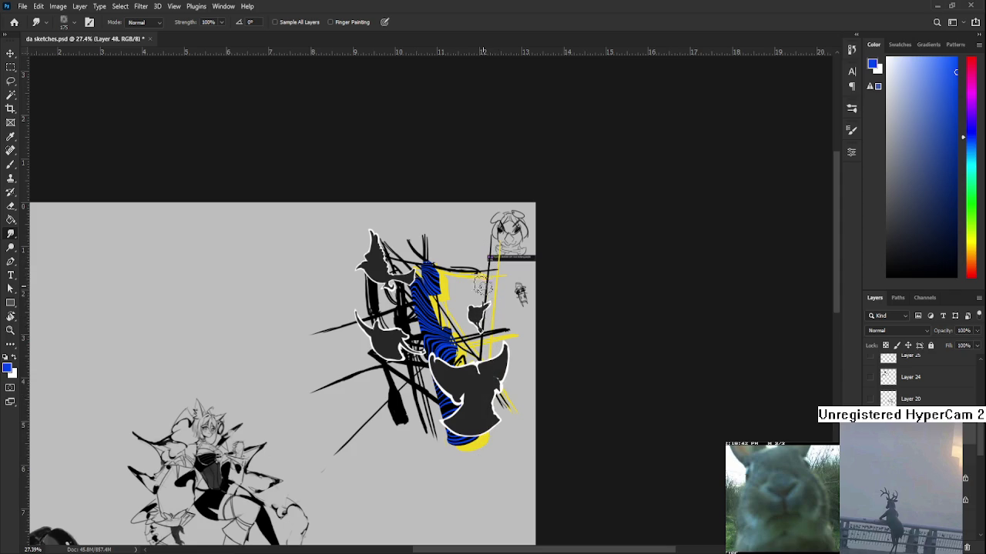
{"action": "mouse_move", "coordinate": [484, 308]}
{"action": "left_mouse_down"}
{"action": "mouse_move", "coordinate": [484, 455]}
{"action": "mouse_move", "coordinate": [479, 292]}
{"action": "mouse_move", "coordinate": [479, 347]}
{"action": "left_mouse_up"}
Smear a long vertical streak down the black shape and drag the blue area into a streak.
{"action": "key", "text": "e"}
{"action": "key", "text": "b"}
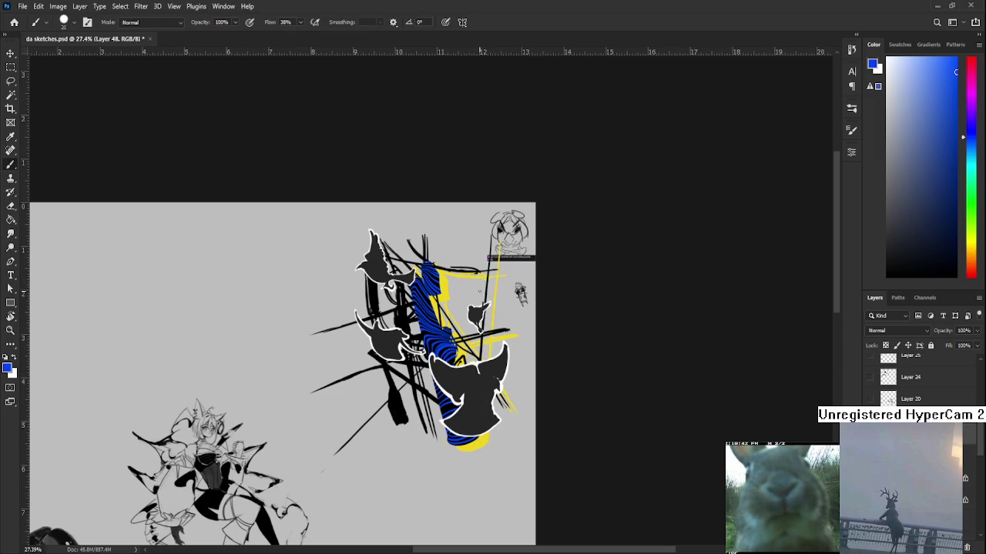
{"action": "key", "text": "r"}
{"action": "mouse_move", "coordinate": [478, 287]}
{"action": "left_mouse_down"}
{"action": "mouse_move", "coordinate": [481, 478]}
{"action": "mouse_move", "coordinate": [518, 519]}
{"action": "left_mouse_up"}
{"action": "key", "text": "b"}
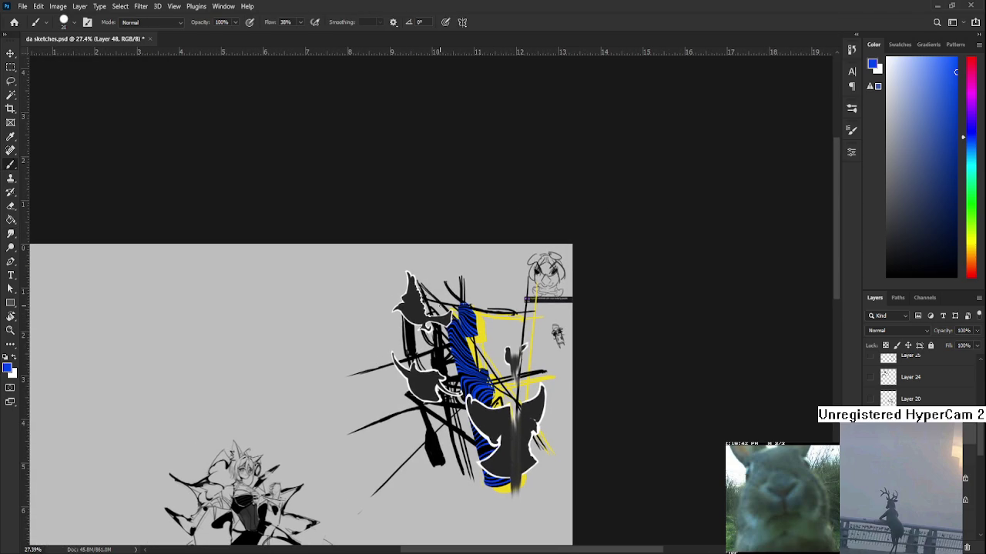
{"action": "key", "text": "r"}
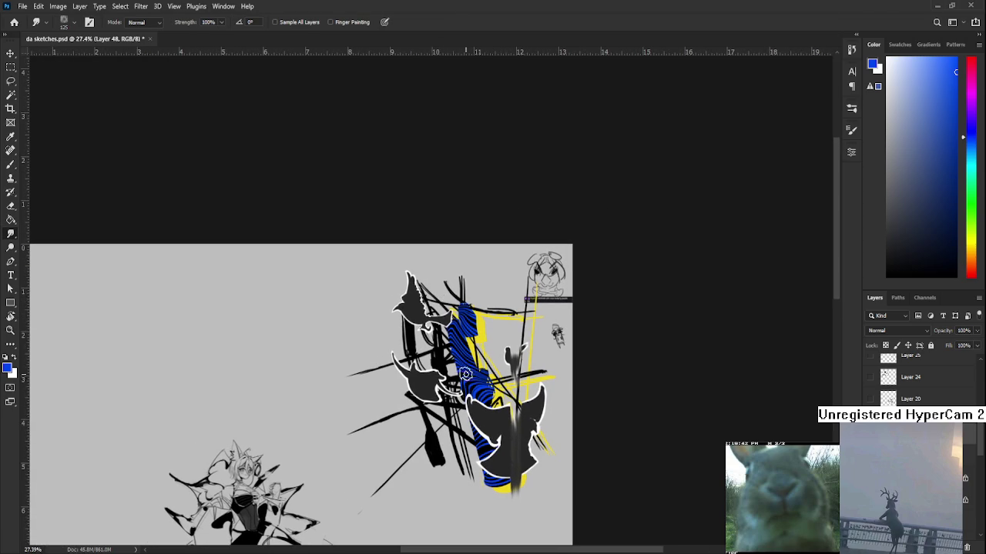
{"action": "mouse_move", "coordinate": [462, 335]}
{"action": "left_mouse_down"}
{"action": "mouse_move", "coordinate": [460, 435]}
{"action": "mouse_move", "coordinate": [462, 316]}
{"action": "left_mouse_up"}
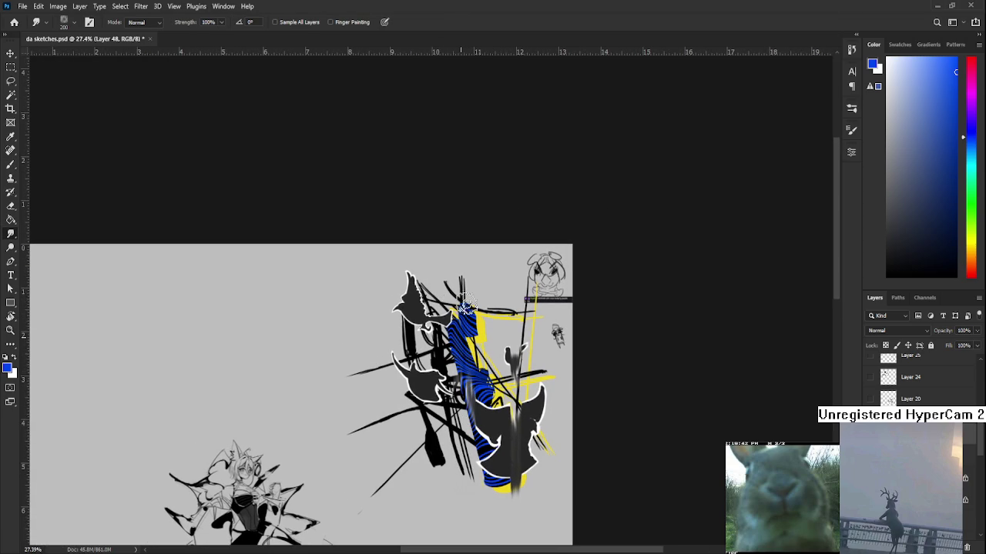
Smear grey streaks down the left black shape, redoing the first attempt and adding a faint one.
{"action": "left_click_drag", "start_coordinate": [422, 283], "coordinate": [432, 480]}
{"action": "key", "text": "ctrl+z"}
{"action": "left_click_drag", "start_coordinate": [417, 272], "coordinate": [422, 429]}
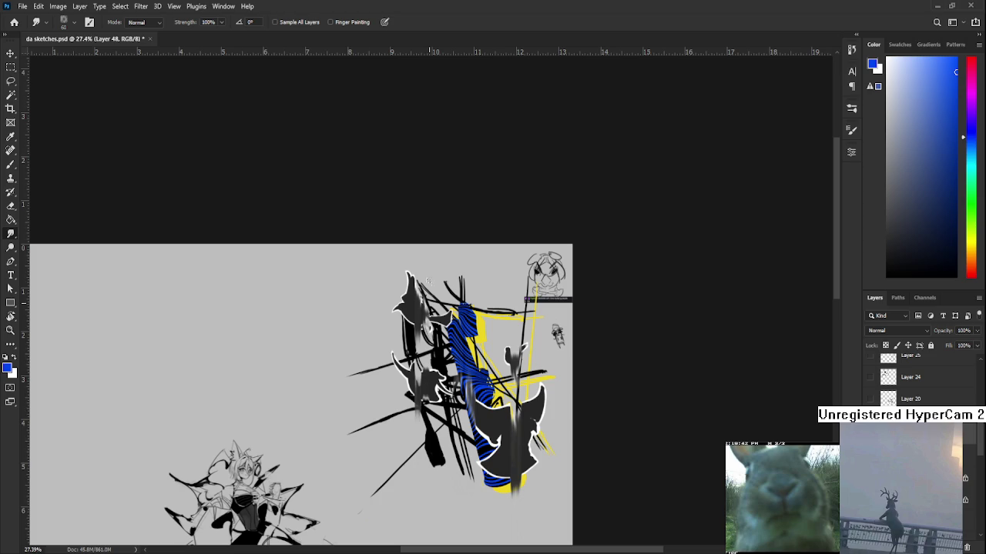
{"action": "left_click_drag", "start_coordinate": [426, 296], "coordinate": [428, 409]}
{"action": "scroll", "coordinate": [496, 304], "scroll_direction": "down", "scroll_amount": 2}
{"action": "scroll", "coordinate": [497, 305], "scroll_direction": "up", "scroll_amount": 2}
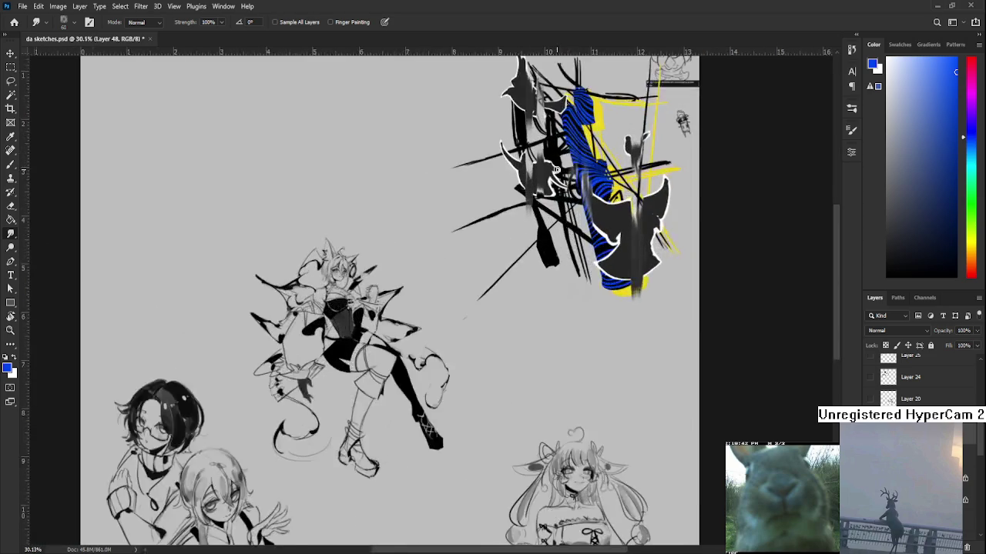
{"action": "scroll", "coordinate": [497, 304], "scroll_direction": "up", "scroll_amount": 2}
{"action": "scroll", "coordinate": [496, 304], "scroll_direction": "up", "scroll_amount": 2}
{"action": "scroll", "coordinate": [496, 305], "scroll_direction": "up", "scroll_amount": 1}
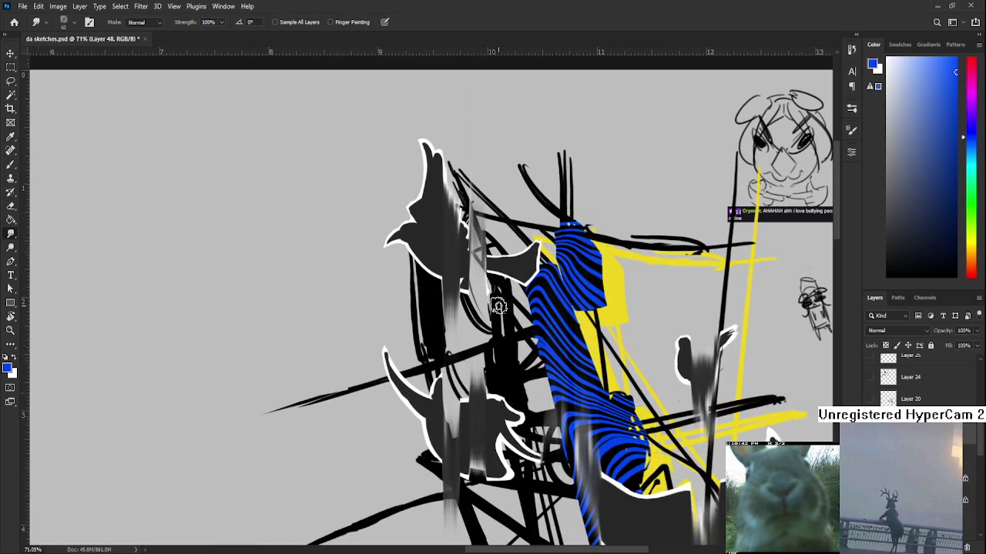
{"action": "scroll", "coordinate": [478, 293], "scroll_direction": "down", "scroll_amount": 3}
{"action": "scroll", "coordinate": [465, 288], "scroll_direction": "down", "scroll_amount": 1}
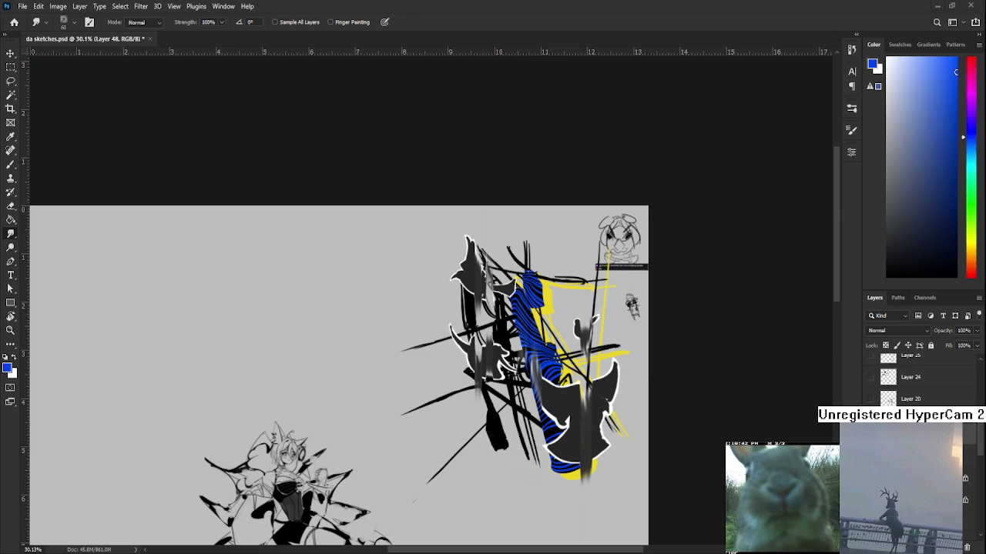
{"action": "scroll", "coordinate": [460, 282], "scroll_direction": "down", "scroll_amount": 2}
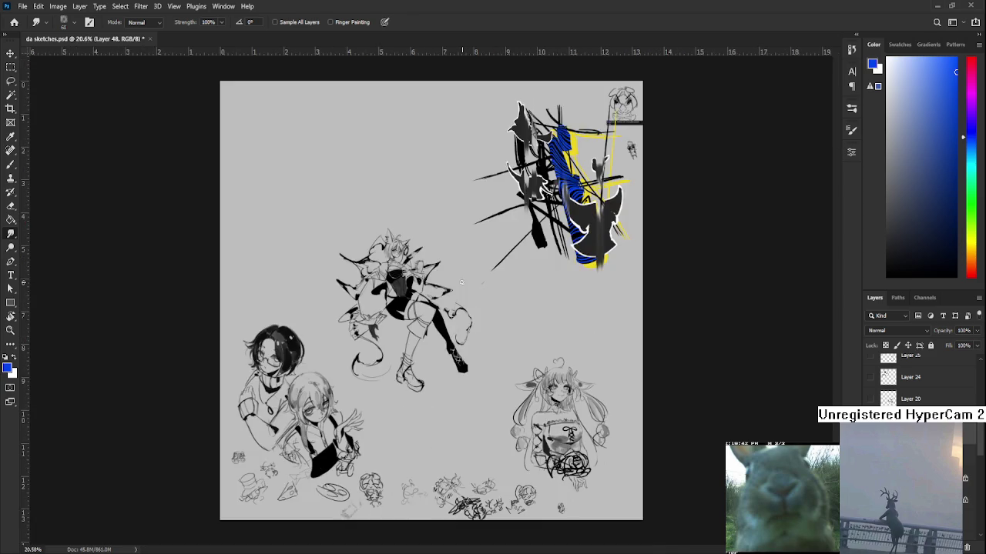
{"action": "scroll", "coordinate": [470, 274], "scroll_direction": "down", "scroll_amount": 2}
{"action": "scroll", "coordinate": [482, 265], "scroll_direction": "down", "scroll_amount": 1}
{"action": "scroll", "coordinate": [485, 262], "scroll_direction": "up", "scroll_amount": 1}
{"action": "scroll", "coordinate": [509, 254], "scroll_direction": "up", "scroll_amount": 2}
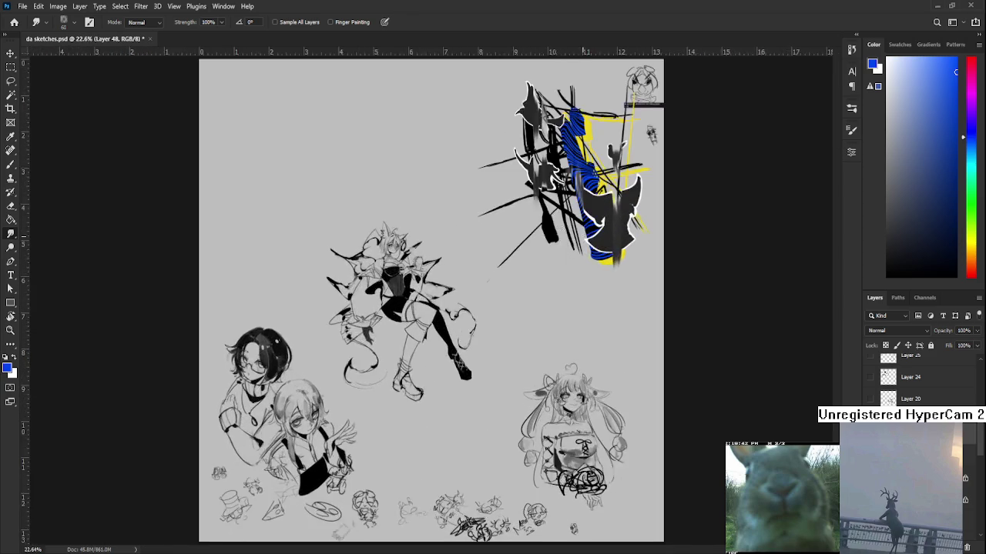
{"action": "scroll", "coordinate": [554, 243], "scroll_direction": "up", "scroll_amount": 2}
{"action": "scroll", "coordinate": [616, 231], "scroll_direction": "up", "scroll_amount": 1}
{"action": "scroll", "coordinate": [601, 262], "scroll_direction": "down", "scroll_amount": 1}
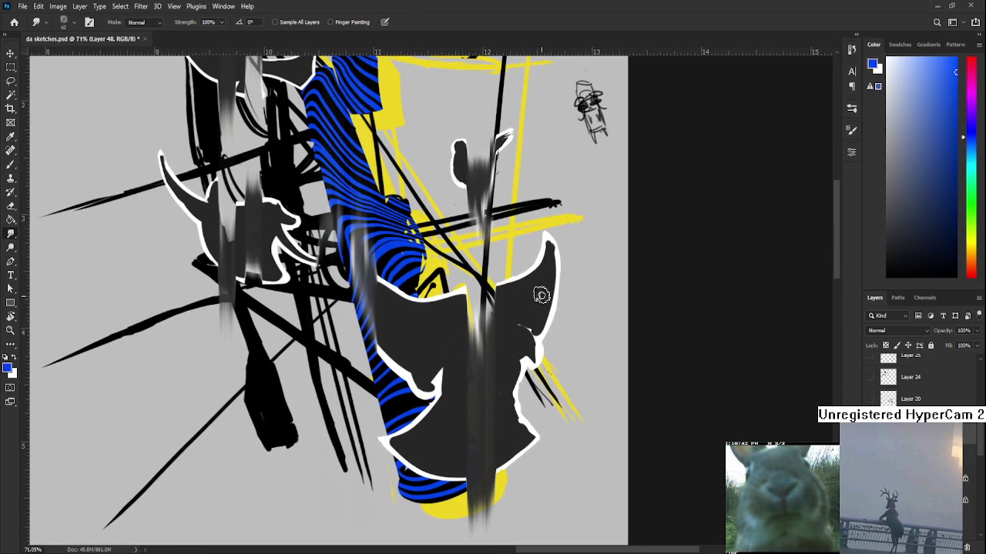
{"action": "scroll", "coordinate": [545, 281], "scroll_direction": "down", "scroll_amount": 1}
{"action": "scroll", "coordinate": [545, 281], "scroll_direction": "down", "scroll_amount": 1}
{"action": "scroll", "coordinate": [544, 282], "scroll_direction": "down", "scroll_amount": 1}
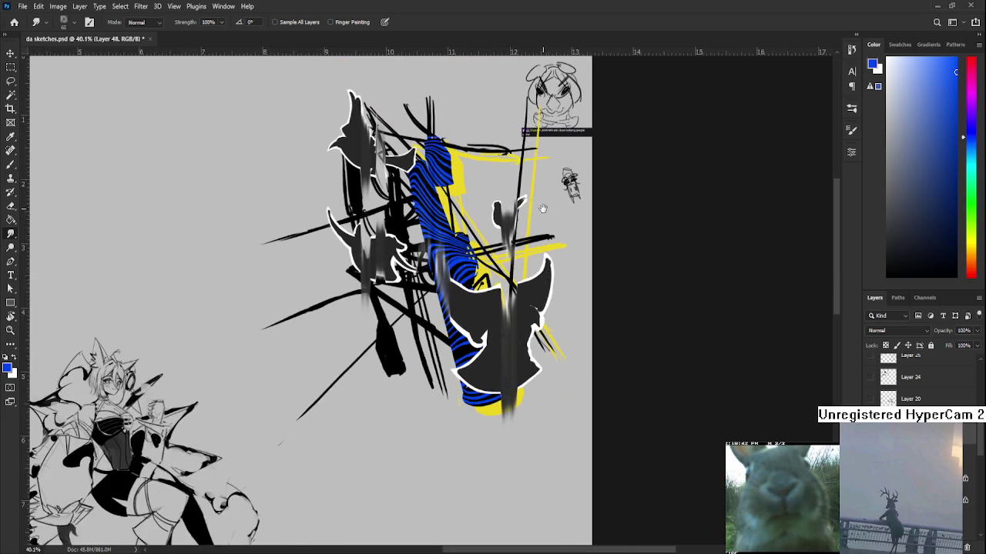
{"action": "left_click_drag", "start_coordinate": [545, 222], "coordinate": [536, 324]}
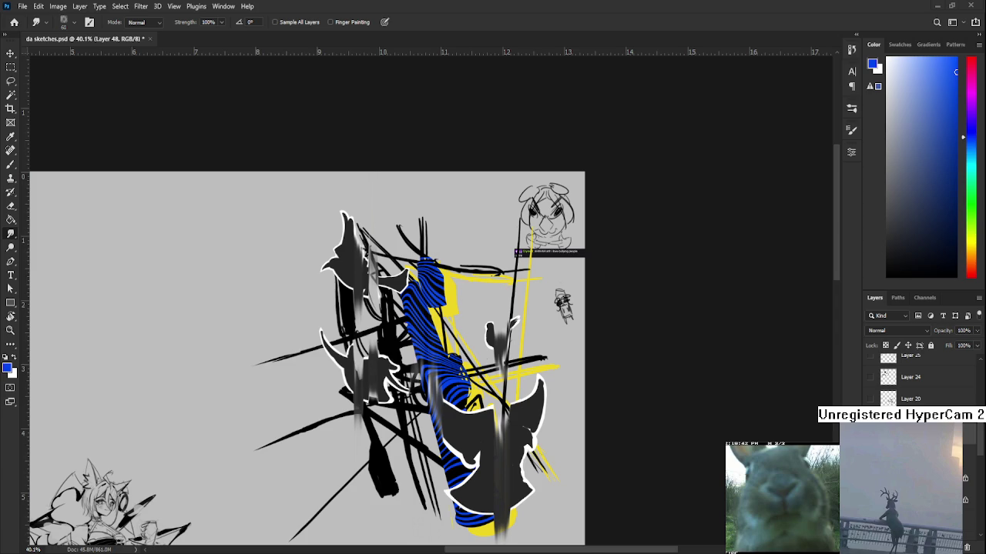
{"action": "scroll", "coordinate": [549, 415], "scroll_direction": "down", "scroll_amount": 1}
{"action": "scroll", "coordinate": [546, 410], "scroll_direction": "up", "scroll_amount": 1}
{"action": "scroll", "coordinate": [543, 405], "scroll_direction": "up", "scroll_amount": 1}
{"action": "scroll", "coordinate": [542, 405], "scroll_direction": "down", "scroll_amount": 1}
{"action": "scroll", "coordinate": [539, 406], "scroll_direction": "down", "scroll_amount": 1}
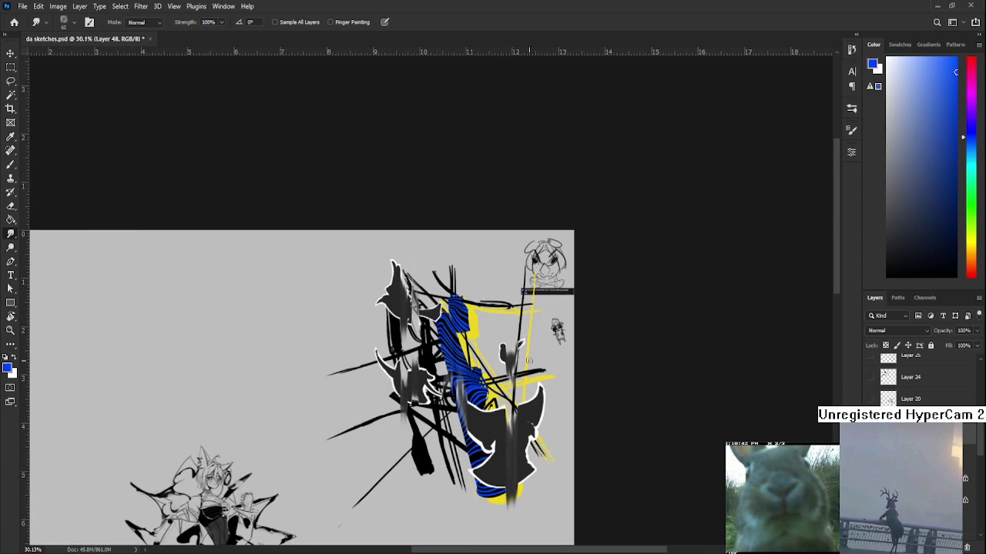
{"action": "scroll", "coordinate": [528, 360], "scroll_direction": "up", "scroll_amount": 1}
{"action": "scroll", "coordinate": [500, 373], "scroll_direction": "up", "scroll_amount": 1}
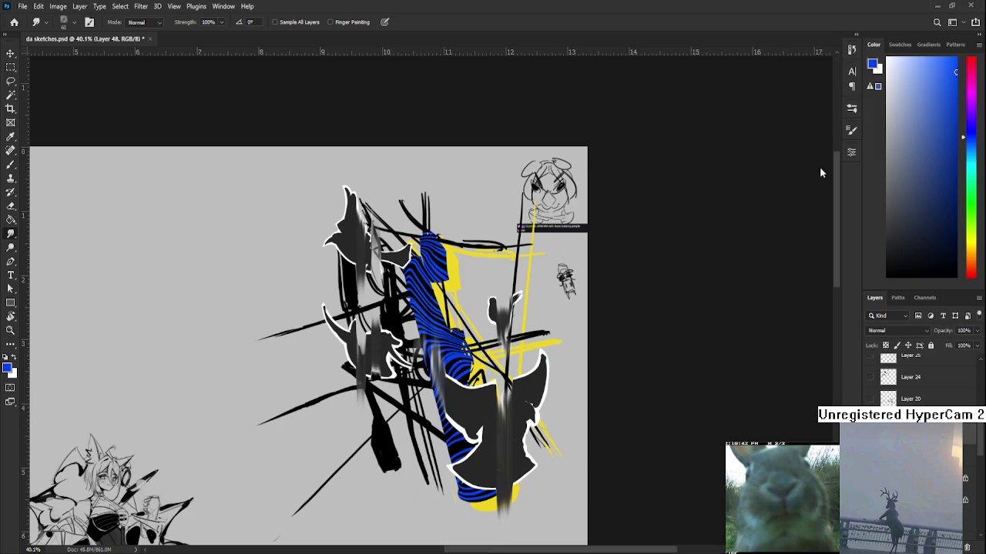
{"action": "left_click_drag", "start_coordinate": [702, 176], "coordinate": [444, 157]}
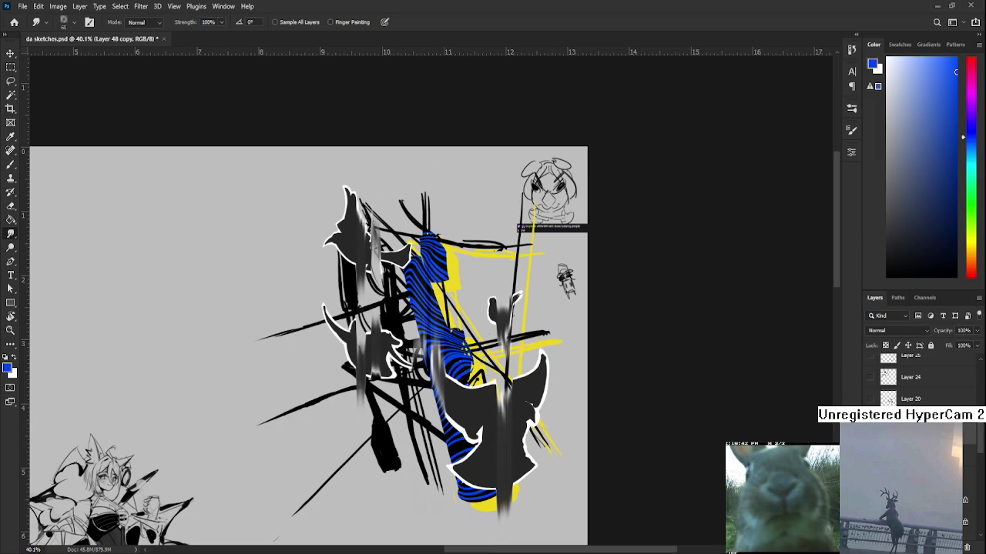
Nudge the duplicated bird layer slightly up and right with Free Transform for glitch fringes.
{"action": "key", "text": "space"}
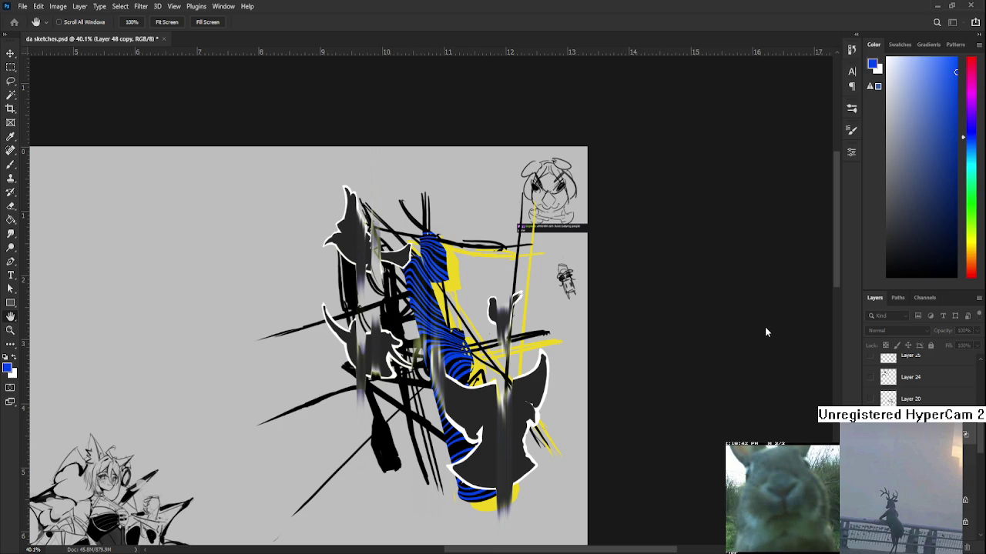
{"action": "key", "text": "ctrl+t"}
{"action": "left_click_drag", "start_coordinate": [529, 314], "coordinate": [532, 312]}
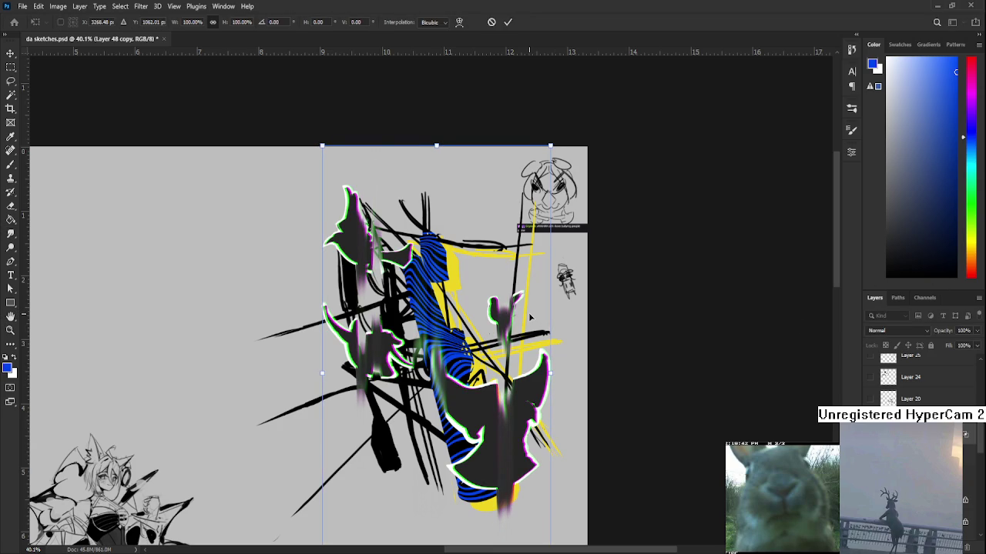
{"action": "key", "text": "Return"}
Inspect the glitched bird across the sketch sheet, then go to the Home screen's recent files.
{"action": "key", "text": "ctrl+0"}
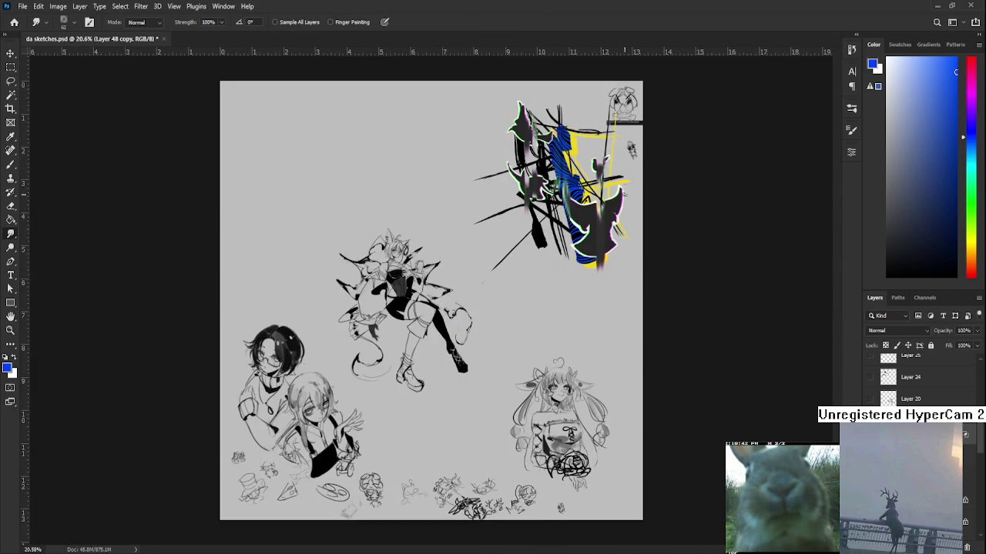
{"action": "left_click_drag", "start_coordinate": [478, 278], "coordinate": [550, 278]}
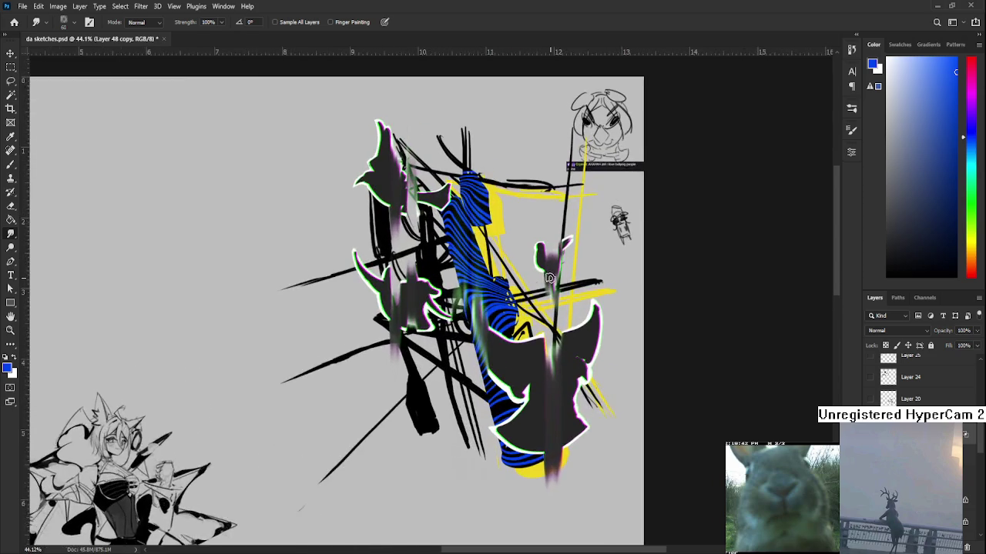
{"action": "left_click_drag", "start_coordinate": [550, 278], "coordinate": [462, 278]}
{"action": "mouse_move", "coordinate": [500, 152]}
{"action": "left_mouse_down"}
{"action": "mouse_move", "coordinate": [531, 152]}
{"action": "mouse_move", "coordinate": [497, 280]}
{"action": "left_mouse_up"}
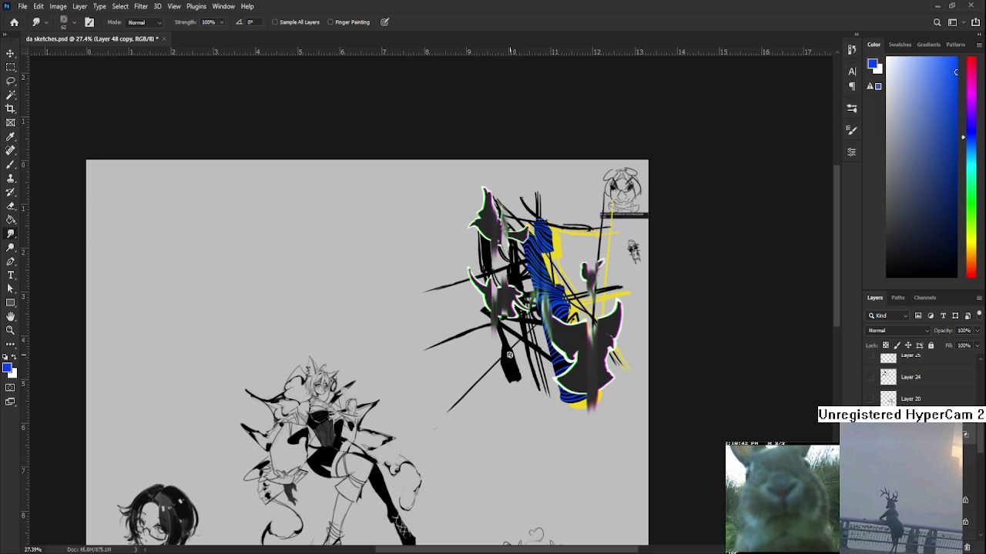
{"action": "scroll", "coordinate": [520, 341], "scroll_direction": "up", "scroll_amount": 2}
{"action": "scroll", "coordinate": [508, 348], "scroll_direction": "up", "scroll_amount": 2}
{"action": "scroll", "coordinate": [495, 358], "scroll_direction": "up", "scroll_amount": 1}
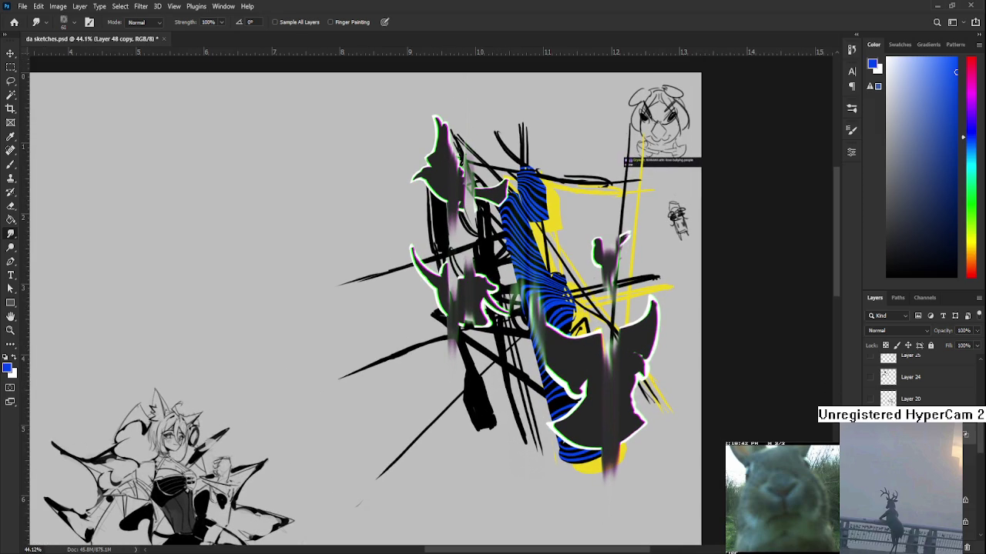
{"action": "scroll", "coordinate": [392, 389], "scroll_direction": "down", "scroll_amount": 2}
{"action": "scroll", "coordinate": [392, 389], "scroll_direction": "down", "scroll_amount": 2}
{"action": "scroll", "coordinate": [392, 389], "scroll_direction": "down", "scroll_amount": 1}
{"action": "left_click_drag", "start_coordinate": [410, 418], "coordinate": [471, 288]}
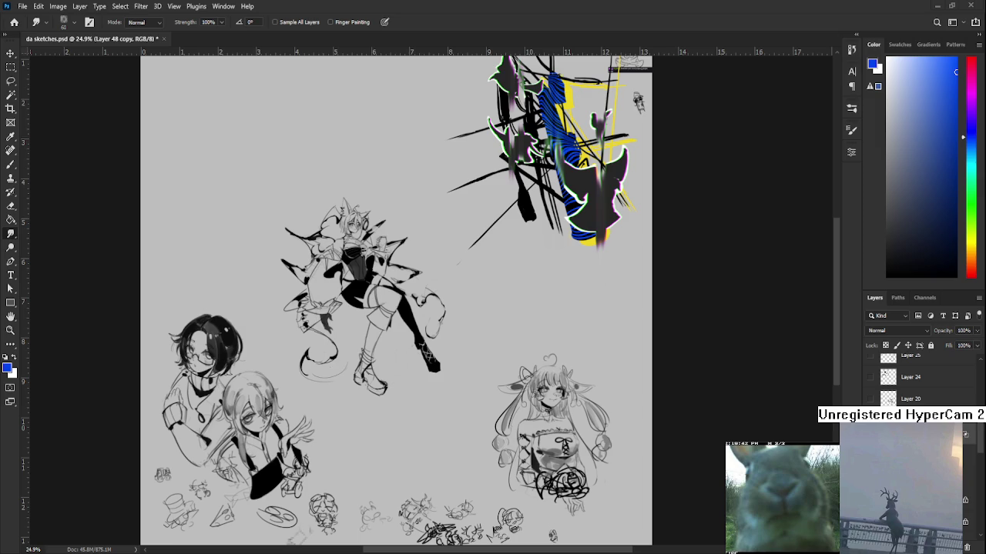
{"action": "left_click", "coordinate": [13, 21]}
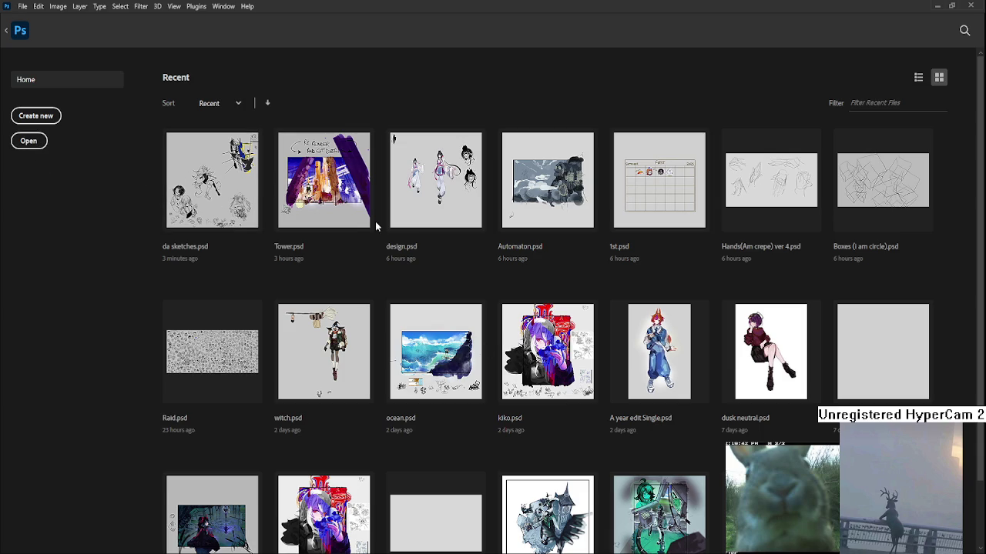
Open Raid.psd from Recent and pan to the curly-haired character's head.
{"action": "left_click", "coordinate": [224, 353]}
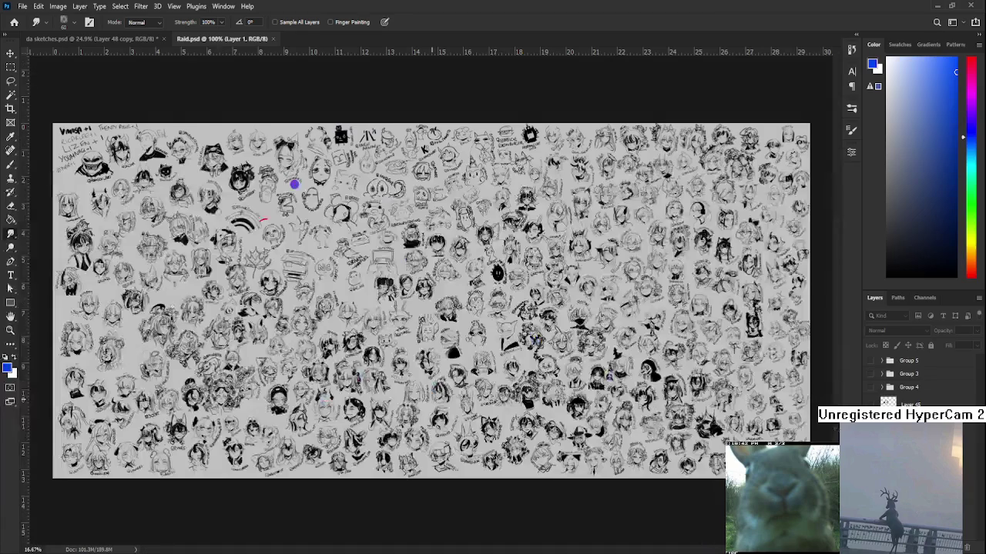
{"action": "scroll", "coordinate": [349, 491], "scroll_direction": "up", "scroll_amount": 4}
{"action": "left_click_drag", "start_coordinate": [350, 491], "coordinate": [627, 442]}
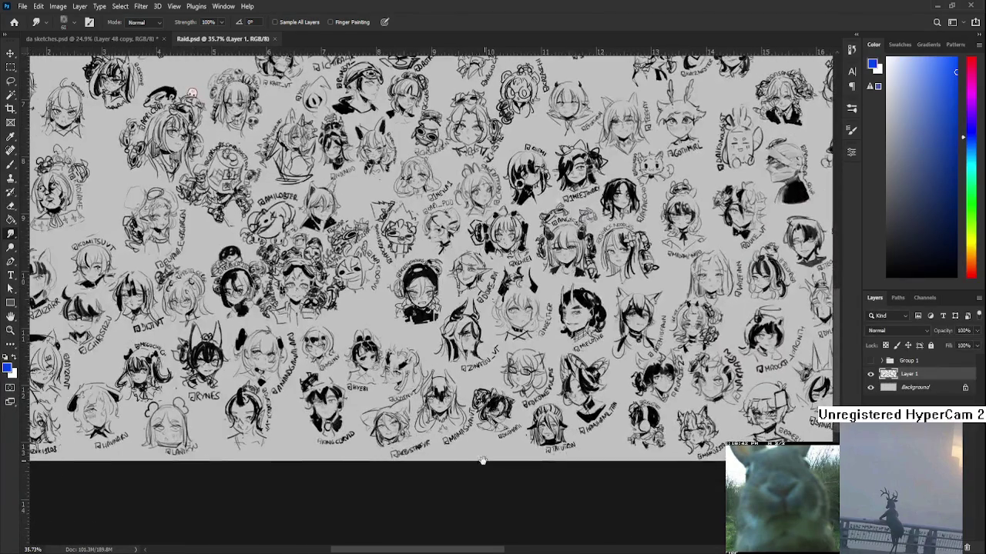
{"action": "mouse_move", "coordinate": [535, 426]}
{"action": "left_mouse_down"}
{"action": "mouse_move", "coordinate": [626, 428]}
{"action": "mouse_move", "coordinate": [550, 419]}
{"action": "mouse_move", "coordinate": [716, 409]}
{"action": "left_mouse_up"}
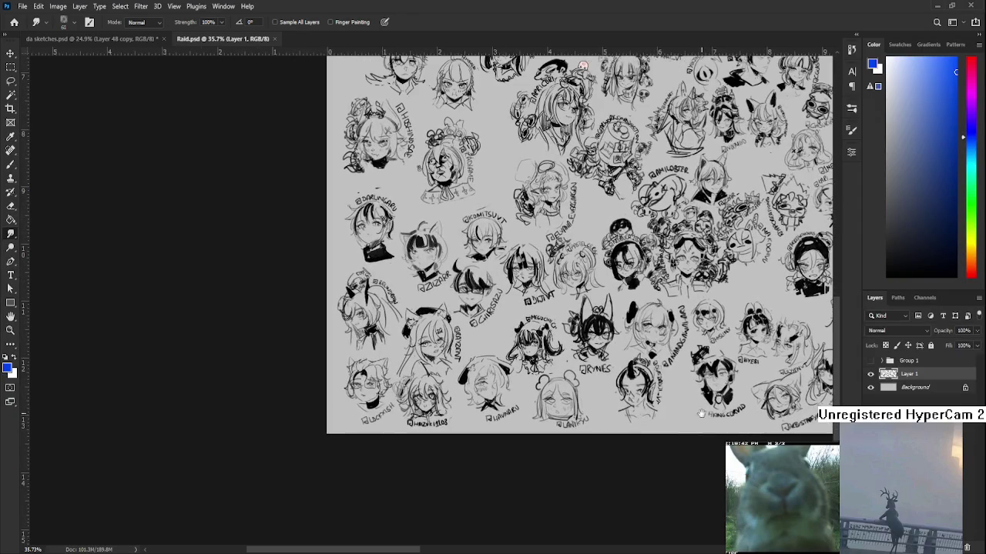
{"action": "scroll", "coordinate": [595, 407], "scroll_direction": "right", "scroll_amount": 5}
{"action": "left_click_drag", "start_coordinate": [616, 392], "coordinate": [548, 386]}
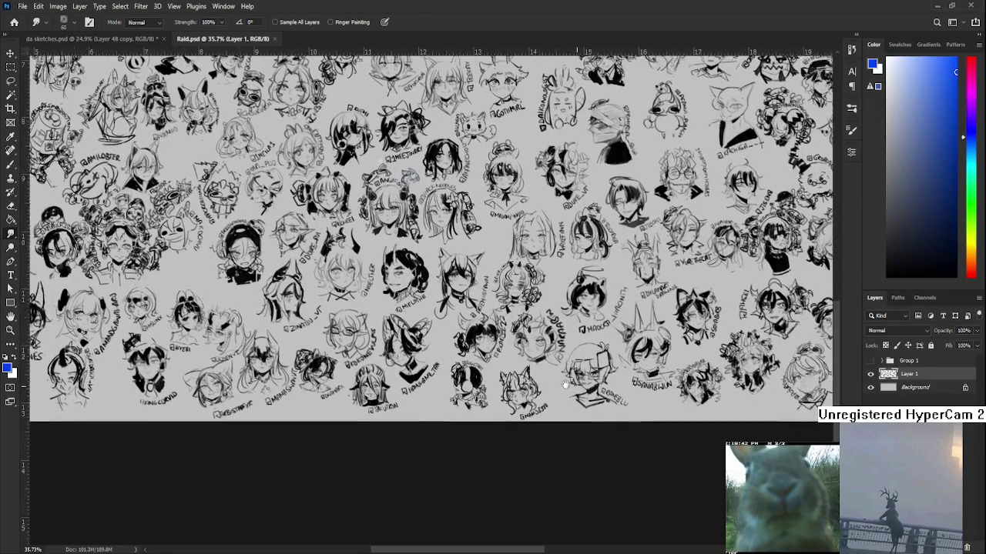
{"action": "left_click_drag", "start_coordinate": [486, 290], "coordinate": [486, 328]}
{"action": "scroll", "coordinate": [485, 328], "scroll_direction": "up", "scroll_amount": 3}
{"action": "scroll", "coordinate": [485, 328], "scroll_direction": "up", "scroll_amount": 3}
Draw a small black arc atop the character's head with a size-8 brush, redoing it once.
{"action": "key", "text": "d"}
{"action": "key", "text": "b"}
{"action": "key", "text": "bracketleft"}
{"action": "key", "text": "bracketleft"}
{"action": "key", "text": "bracketleft"}
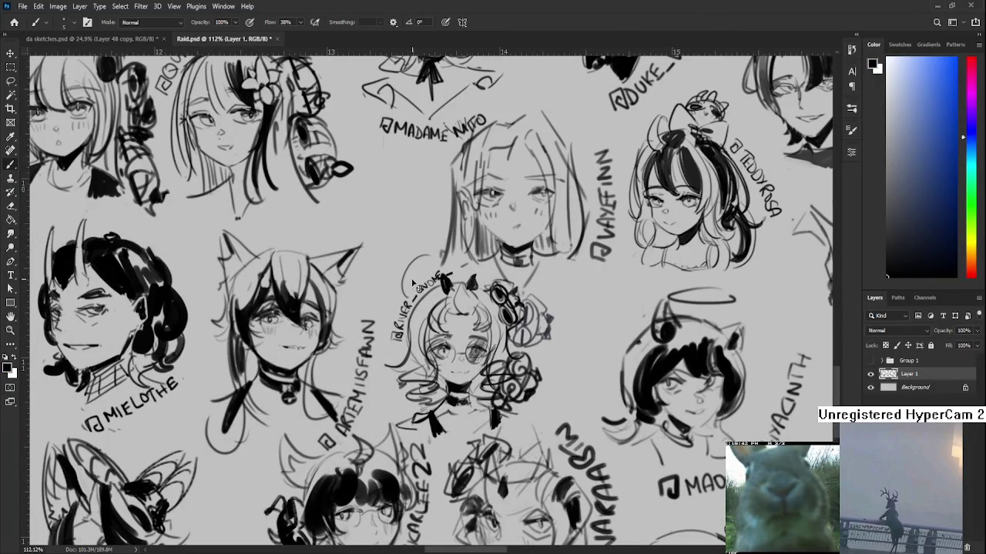
{"action": "mouse_move", "coordinate": [395, 305]}
{"action": "left_mouse_down"}
{"action": "mouse_move", "coordinate": [431, 260]}
{"action": "mouse_move", "coordinate": [408, 266]}
{"action": "left_mouse_up"}
{"action": "key", "text": "ctrl+z"}
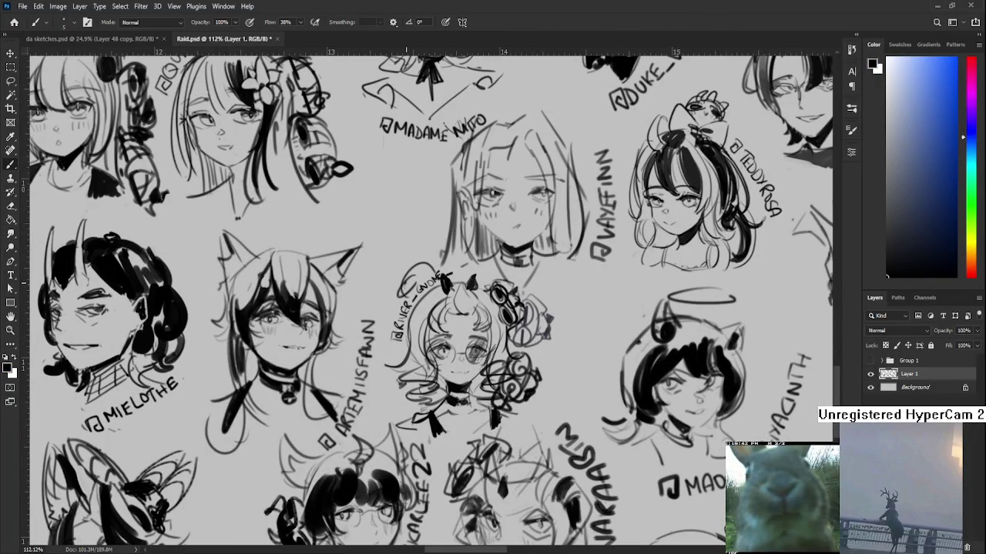
{"action": "mouse_move", "coordinate": [399, 298]}
{"action": "left_mouse_down"}
{"action": "mouse_move", "coordinate": [434, 269]}
{"action": "mouse_move", "coordinate": [417, 267]}
{"action": "mouse_move", "coordinate": [426, 263]}
{"action": "mouse_move", "coordinate": [419, 256]}
{"action": "left_mouse_up"}
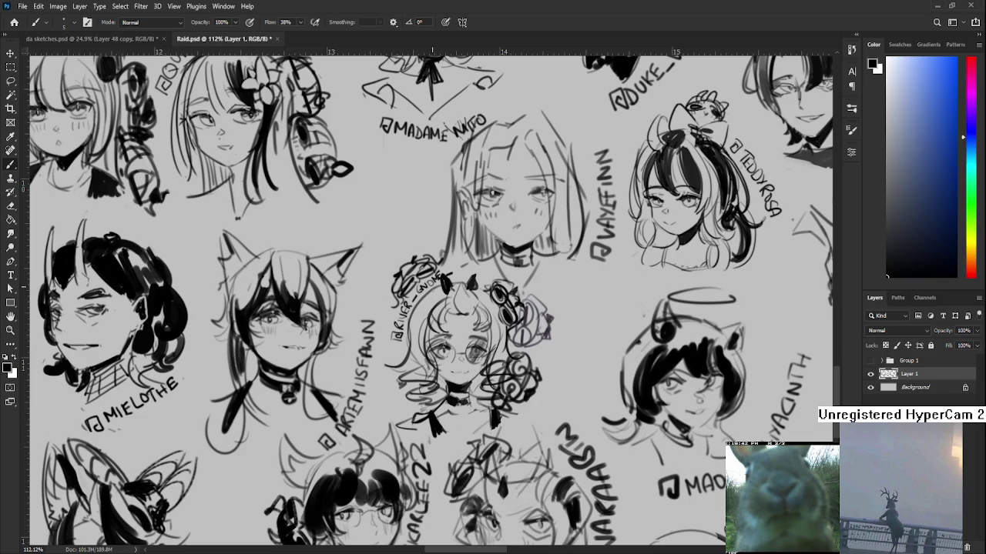
Switch back to da sketches.psd with Ctrl+Tab.
{"action": "scroll", "coordinate": [443, 266], "scroll_direction": "down", "scroll_amount": 3}
{"action": "scroll", "coordinate": [308, 192], "scroll_direction": "down", "scroll_amount": 4}
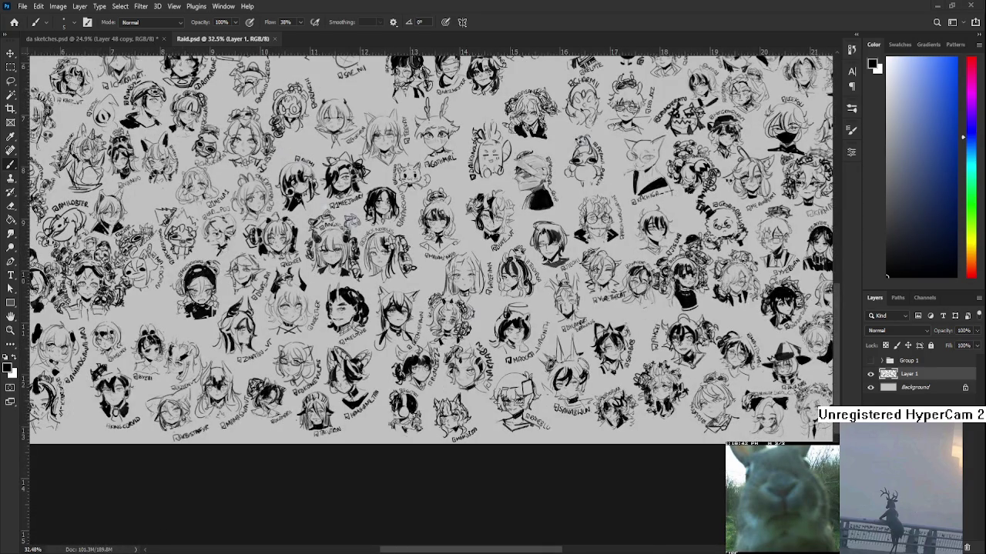
{"action": "key", "text": "ctrl+Tab"}
{"action": "scroll", "coordinate": [599, 310], "scroll_direction": "up", "scroll_amount": 1}
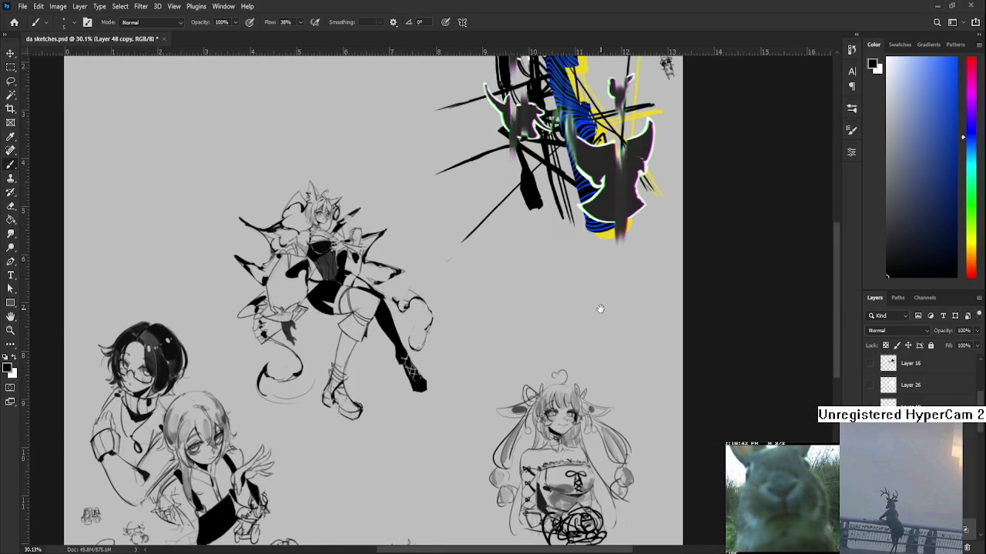
{"action": "left_click_drag", "start_coordinate": [600, 310], "coordinate": [490, 468]}
{"action": "left_click_drag", "start_coordinate": [518, 352], "coordinate": [513, 381]}
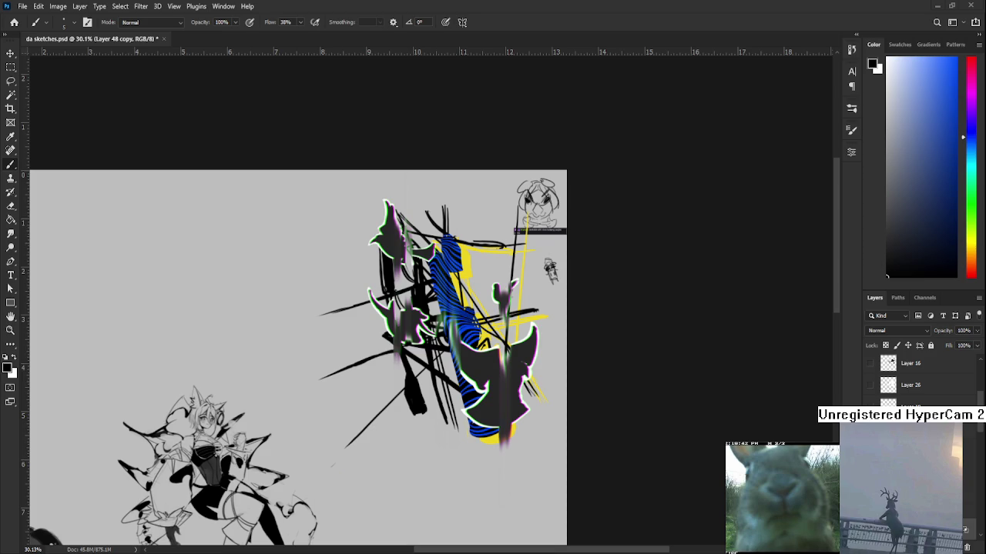
{"action": "left_click", "coordinate": [14, 22]}
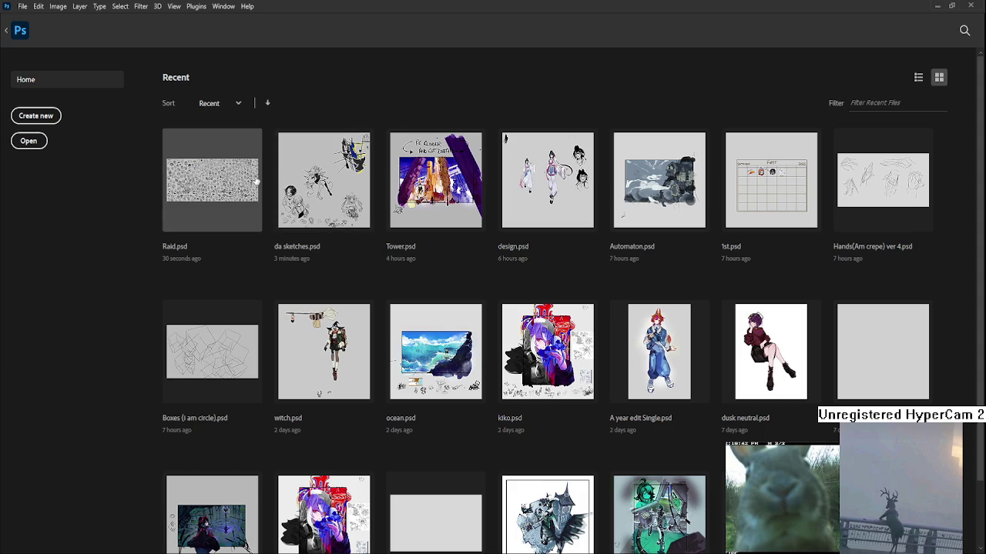
{"action": "left_click", "coordinate": [212, 177]}
{"action": "scroll", "coordinate": [255, 180], "scroll_direction": "up", "scroll_amount": 5}
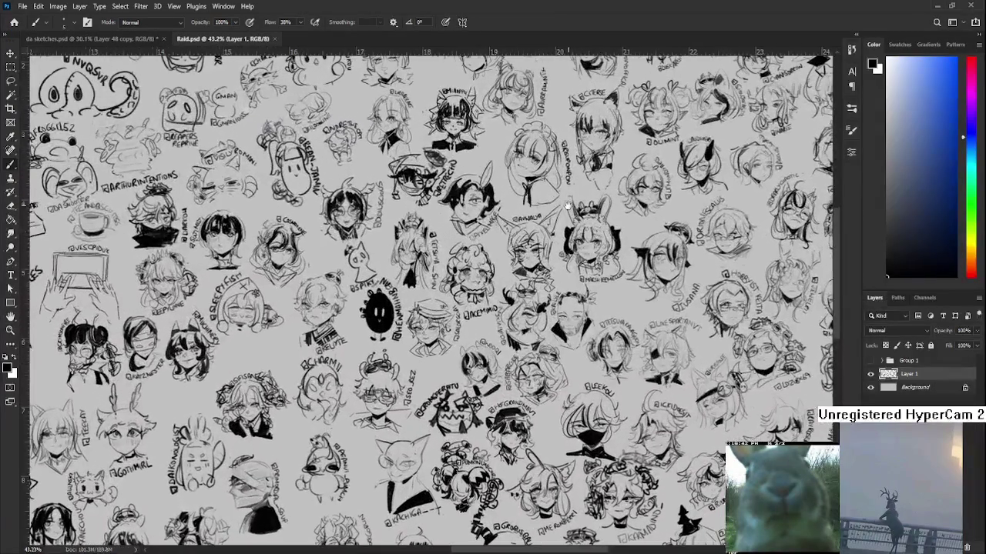
{"action": "mouse_move", "coordinate": [566, 206]}
{"action": "left_mouse_down"}
{"action": "mouse_move", "coordinate": [444, 291]}
{"action": "mouse_move", "coordinate": [531, 277]}
{"action": "left_mouse_up"}
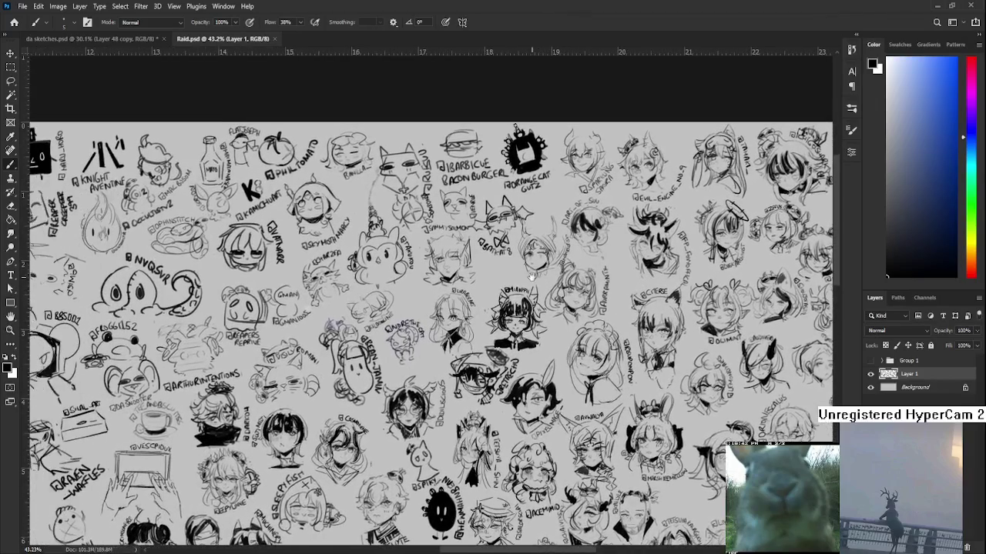
{"action": "scroll", "coordinate": [531, 277], "scroll_direction": "up", "scroll_amount": 1}
{"action": "scroll", "coordinate": [374, 202], "scroll_direction": "up", "scroll_amount": 2}
{"action": "left_click_drag", "start_coordinate": [374, 202], "coordinate": [379, 295]}
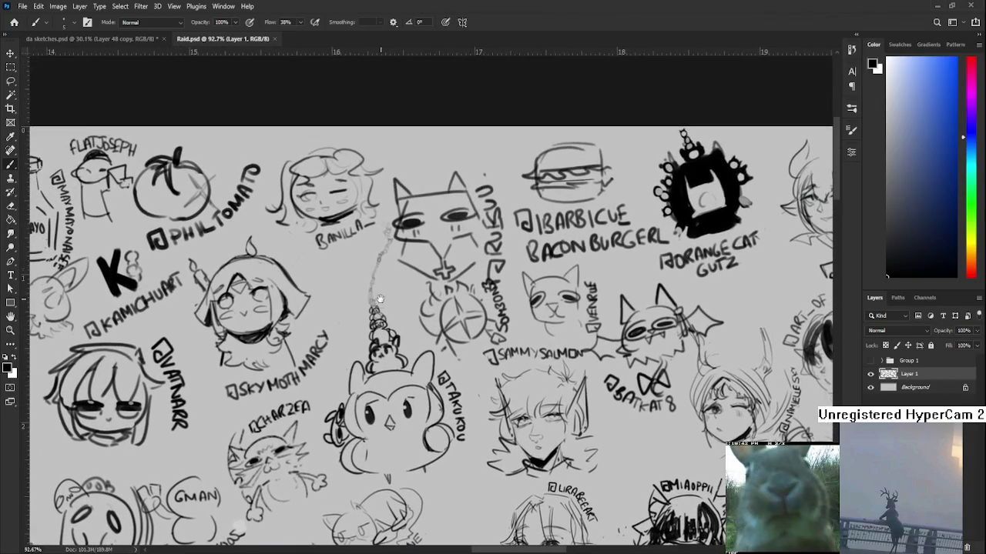
{"action": "scroll", "coordinate": [379, 295], "scroll_direction": "up", "scroll_amount": 1}
{"action": "scroll", "coordinate": [393, 294], "scroll_direction": "up", "scroll_amount": 1}
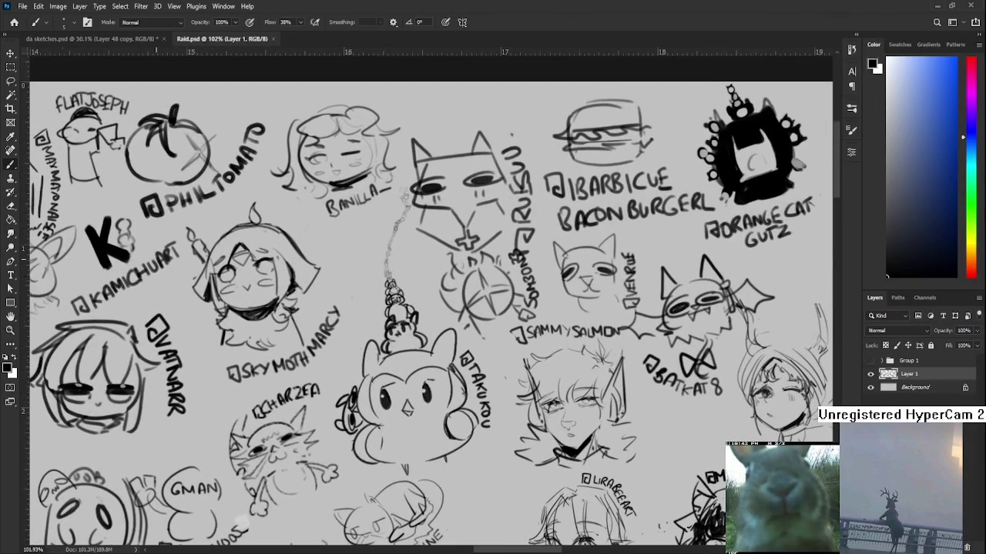
{"action": "left_click_drag", "start_coordinate": [395, 294], "coordinate": [385, 293]}
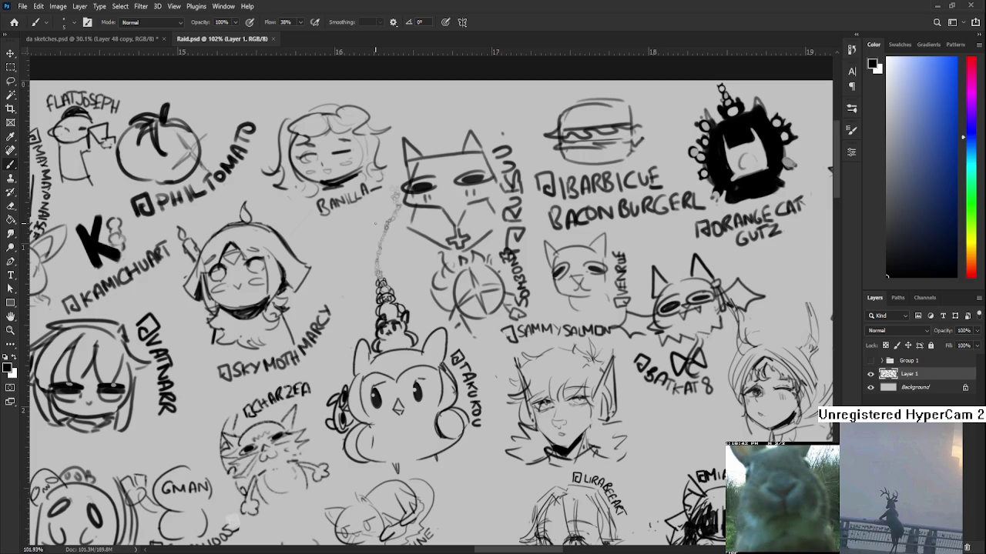
{"action": "scroll", "coordinate": [377, 220], "scroll_direction": "down", "scroll_amount": 2}
{"action": "scroll", "coordinate": [377, 219], "scroll_direction": "down", "scroll_amount": 2}
{"action": "scroll", "coordinate": [377, 219], "scroll_direction": "down", "scroll_amount": 2}
{"action": "scroll", "coordinate": [377, 220], "scroll_direction": "down", "scroll_amount": 2}
{"action": "scroll", "coordinate": [507, 423], "scroll_direction": "down", "scroll_amount": 1}
{"action": "scroll", "coordinate": [505, 385], "scroll_direction": "down", "scroll_amount": 2}
{"action": "scroll", "coordinate": [503, 353], "scroll_direction": "down", "scroll_amount": 1}
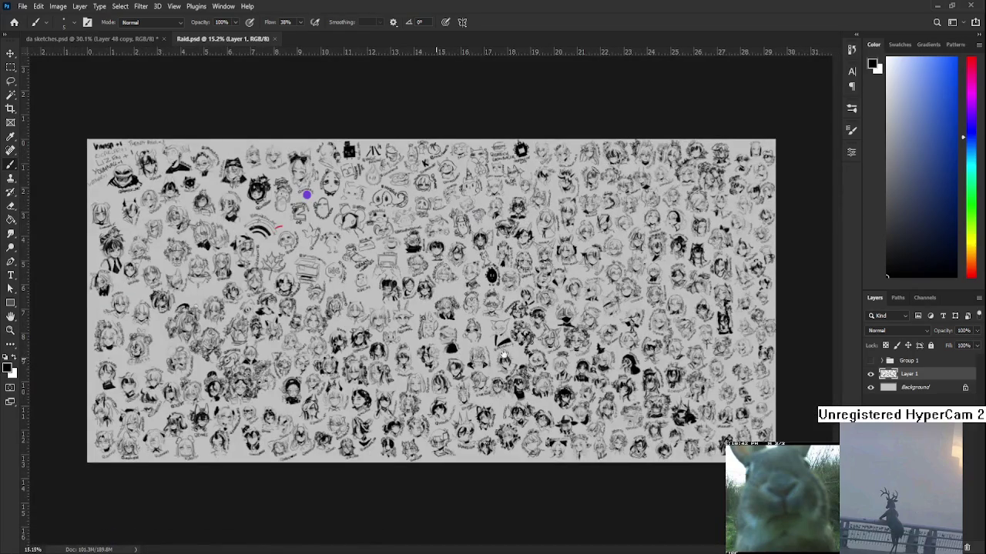
{"action": "left_click", "coordinate": [274, 39]}
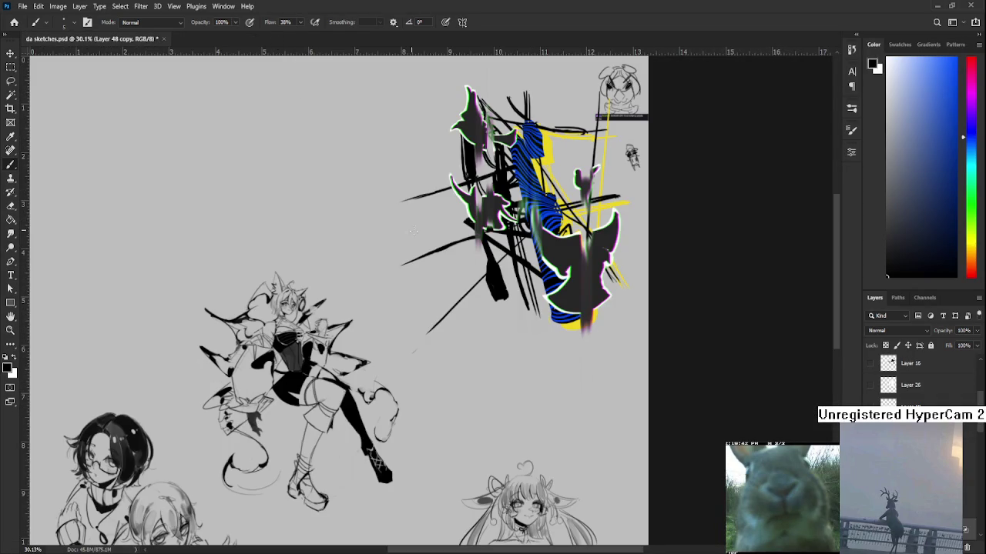
Drop the 20250926-6 CARTETHYIA illustration onto the canvas as a placed image at 14.22% scale.
{"action": "scroll", "coordinate": [370, 301], "scroll_direction": "up", "scroll_amount": 2}
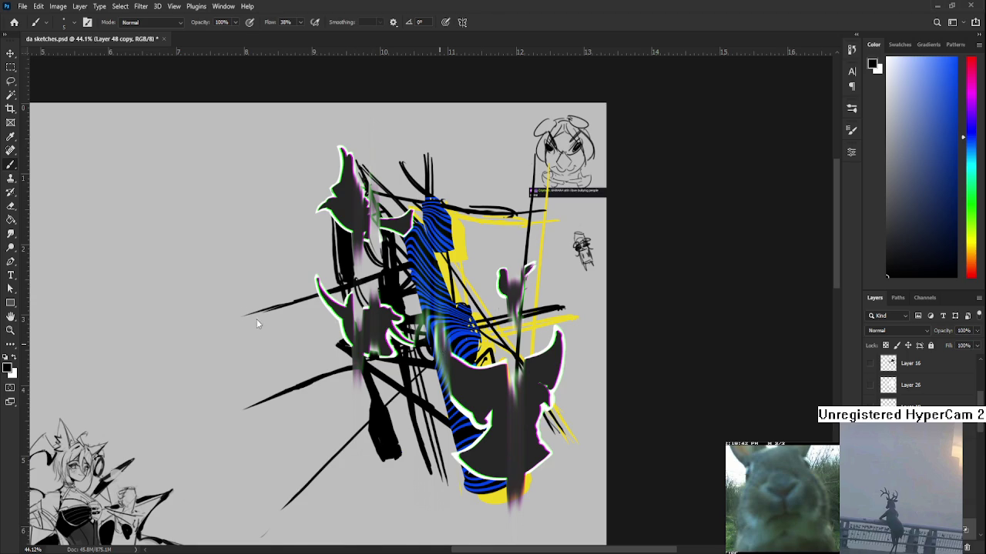
{"action": "left_click_drag", "start_coordinate": [274, 328], "coordinate": [274, 328]}
{"action": "scroll", "coordinate": [455, 372], "scroll_direction": "down", "scroll_amount": 3}
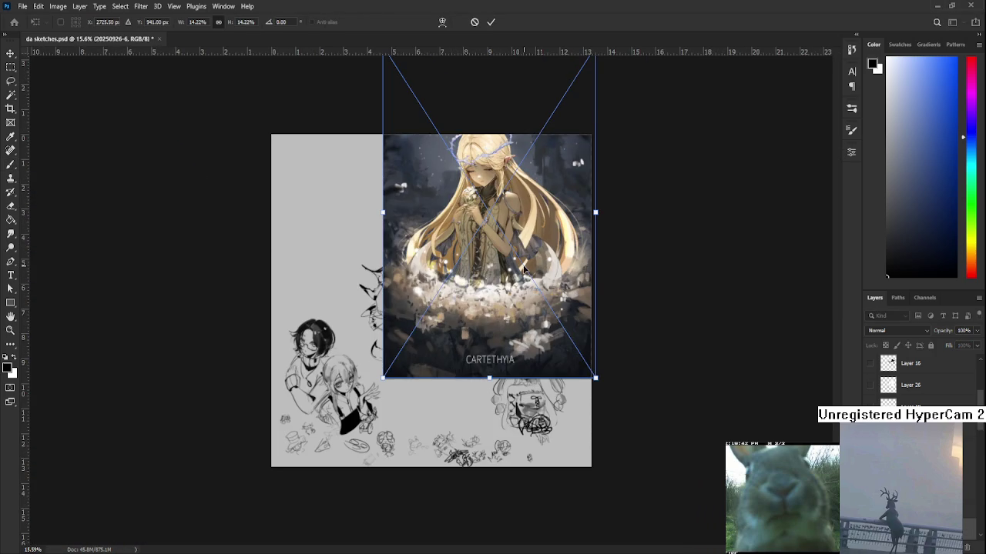
Move the placed illustration toward the canvas centre and commit its transform.
{"action": "left_click_drag", "start_coordinate": [521, 284], "coordinate": [465, 336]}
{"action": "key", "text": "Return"}
{"action": "key", "text": "b"}
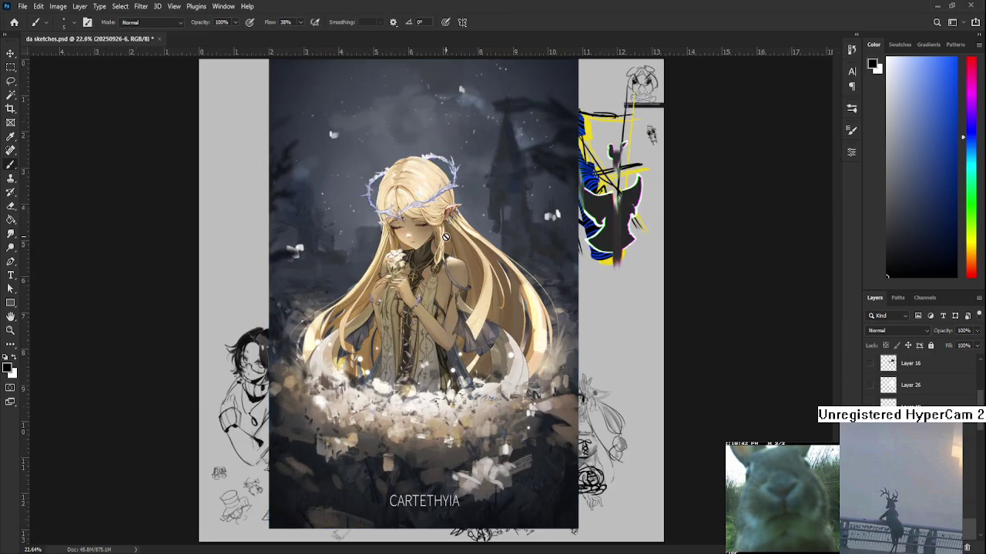
Zoom and pan around the illustration to inspect the figure's head, torso and flowers.
{"action": "scroll", "coordinate": [441, 392], "scroll_direction": "up", "scroll_amount": 3}
{"action": "scroll", "coordinate": [441, 392], "scroll_direction": "up", "scroll_amount": 2}
{"action": "left_click_drag", "start_coordinate": [441, 392], "coordinate": [464, 222]}
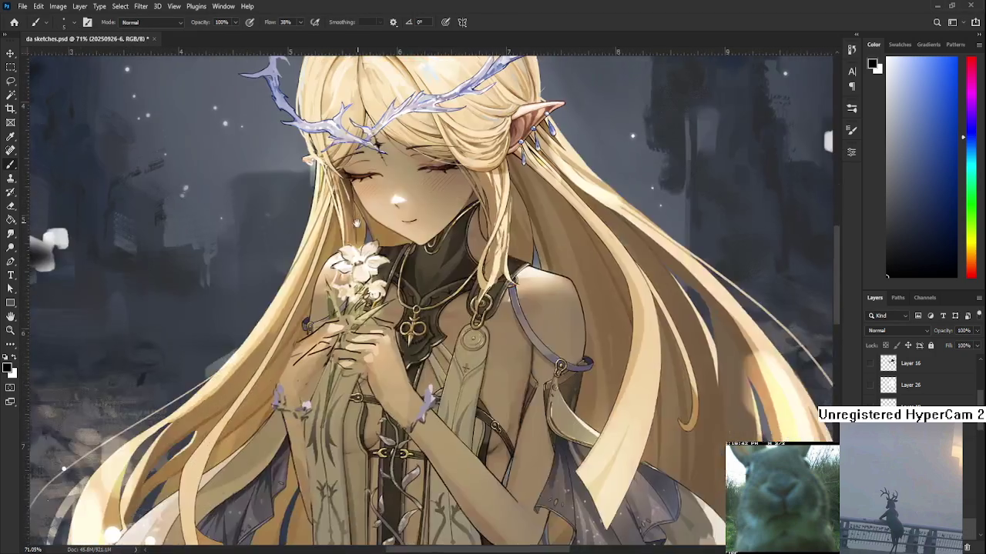
{"action": "scroll", "coordinate": [379, 310], "scroll_direction": "down", "scroll_amount": 3}
{"action": "scroll", "coordinate": [347, 308], "scroll_direction": "down", "scroll_amount": 1}
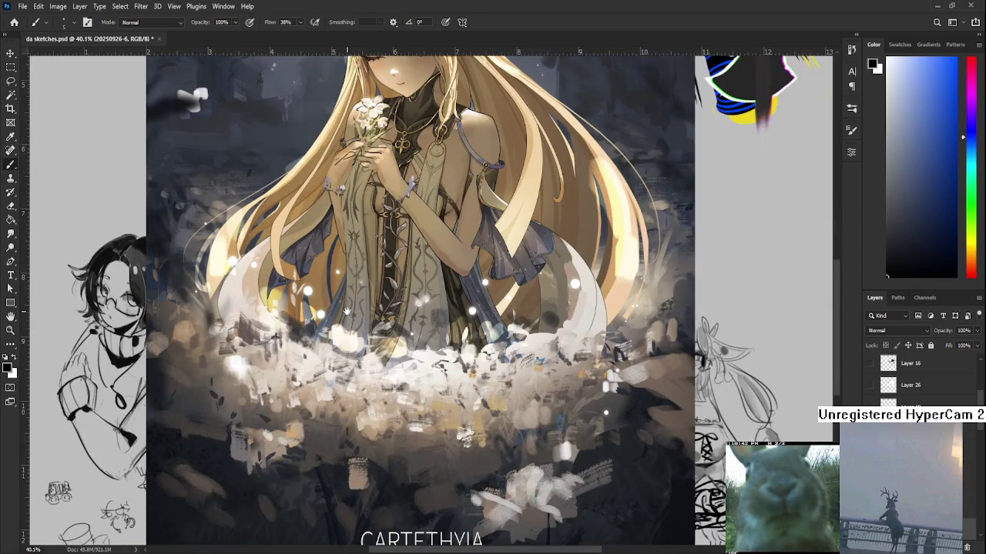
{"action": "scroll", "coordinate": [347, 310], "scroll_direction": "up", "scroll_amount": 1}
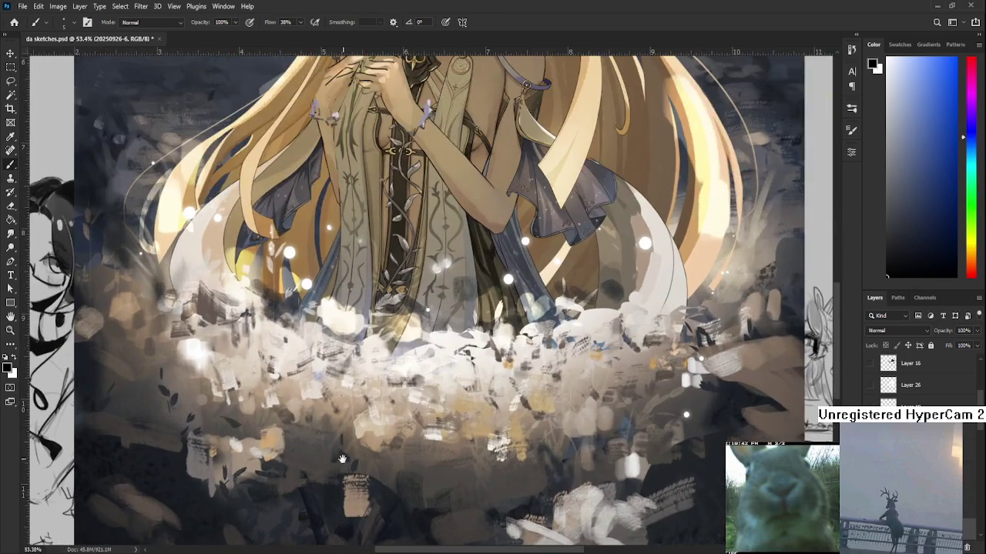
{"action": "scroll", "coordinate": [348, 412], "scroll_direction": "up", "scroll_amount": 1}
{"action": "scroll", "coordinate": [416, 406], "scroll_direction": "up", "scroll_amount": 1}
{"action": "scroll", "coordinate": [446, 404], "scroll_direction": "up", "scroll_amount": 3}
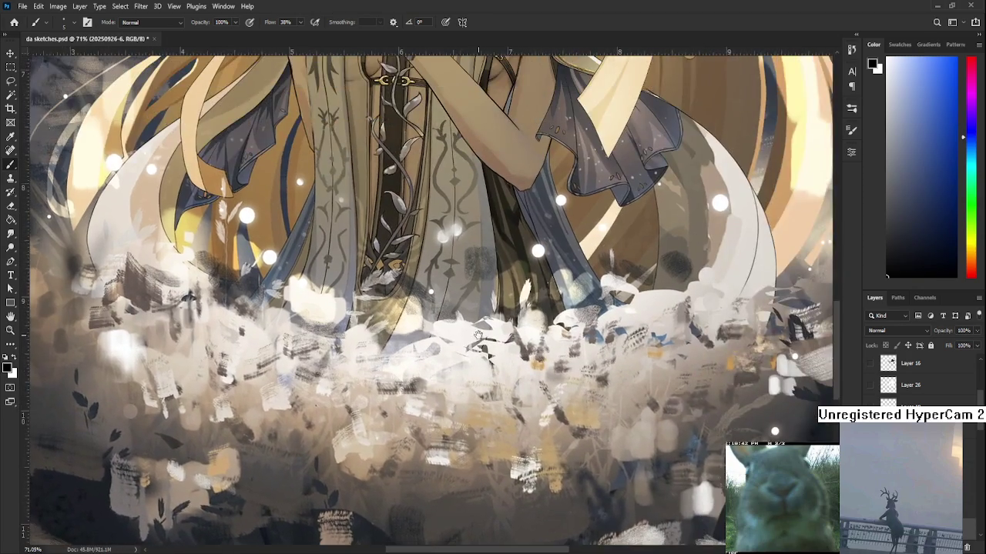
{"action": "scroll", "coordinate": [478, 402], "scroll_direction": "up", "scroll_amount": 3}
{"action": "scroll", "coordinate": [506, 400], "scroll_direction": "up", "scroll_amount": 2}
{"action": "scroll", "coordinate": [506, 399], "scroll_direction": "down", "scroll_amount": 4}
{"action": "scroll", "coordinate": [462, 362], "scroll_direction": "down", "scroll_amount": 1}
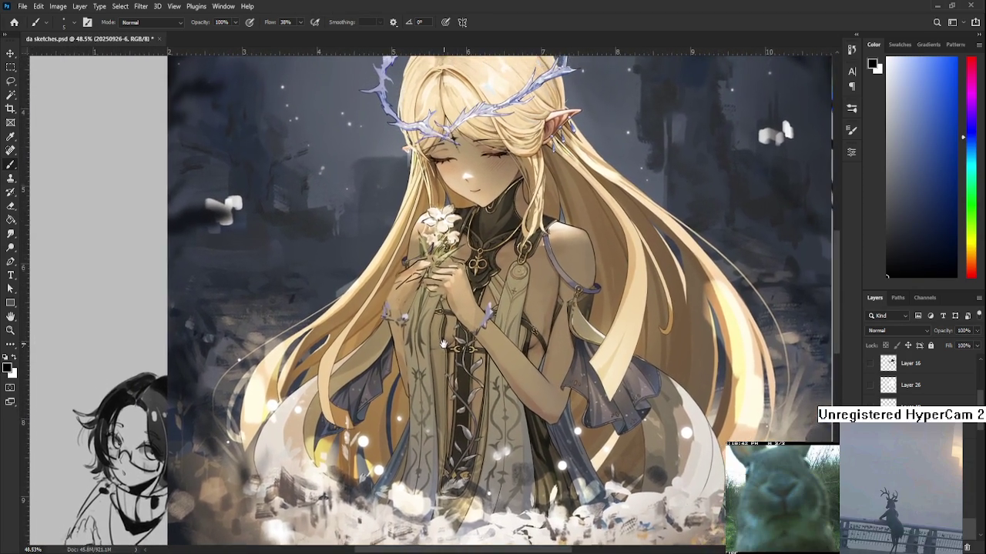
{"action": "scroll", "coordinate": [447, 346], "scroll_direction": "down", "scroll_amount": 2}
{"action": "scroll", "coordinate": [453, 349], "scroll_direction": "down", "scroll_amount": 1}
{"action": "scroll", "coordinate": [459, 353], "scroll_direction": "down", "scroll_amount": 1}
{"action": "scroll", "coordinate": [464, 356], "scroll_direction": "down", "scroll_amount": 1}
{"action": "left_click_drag", "start_coordinate": [463, 356], "coordinate": [458, 381]}
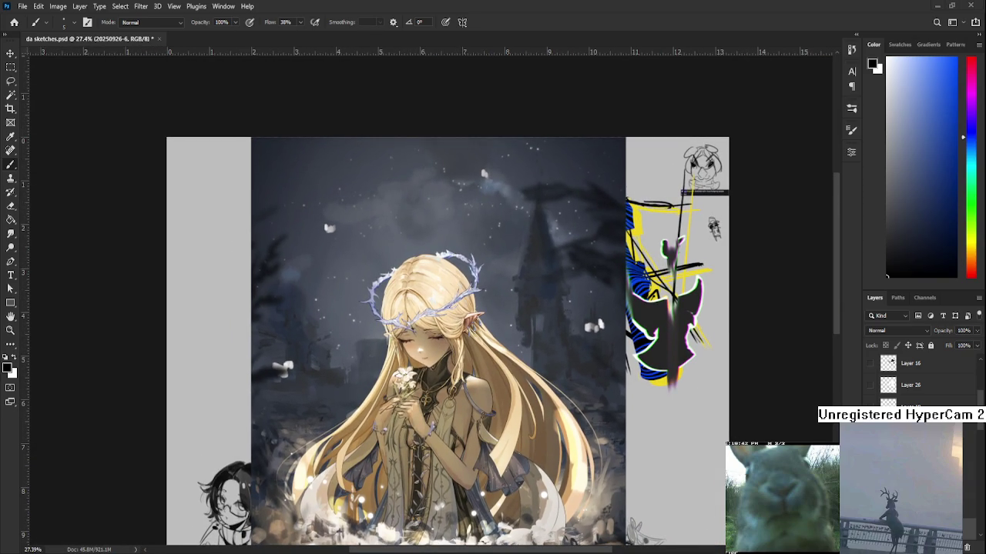
{"action": "scroll", "coordinate": [450, 340], "scroll_direction": "up", "scroll_amount": 3}
{"action": "scroll", "coordinate": [451, 341], "scroll_direction": "up", "scroll_amount": 4}
{"action": "left_click_drag", "start_coordinate": [451, 397], "coordinate": [328, 396]}
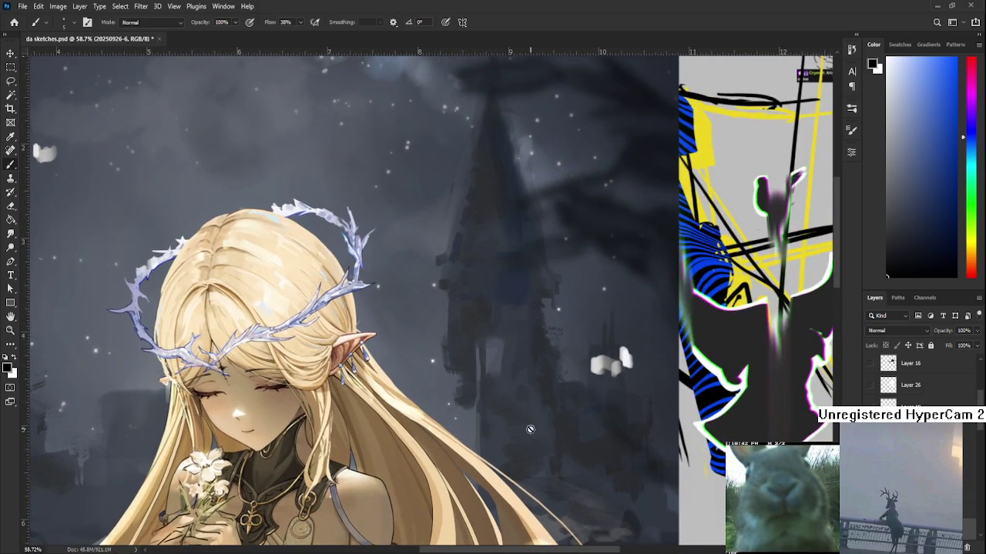
{"action": "scroll", "coordinate": [439, 264], "scroll_direction": "down", "scroll_amount": 4}
{"action": "scroll", "coordinate": [439, 265], "scroll_direction": "down", "scroll_amount": 3}
{"action": "scroll", "coordinate": [432, 265], "scroll_direction": "down", "scroll_amount": 2}
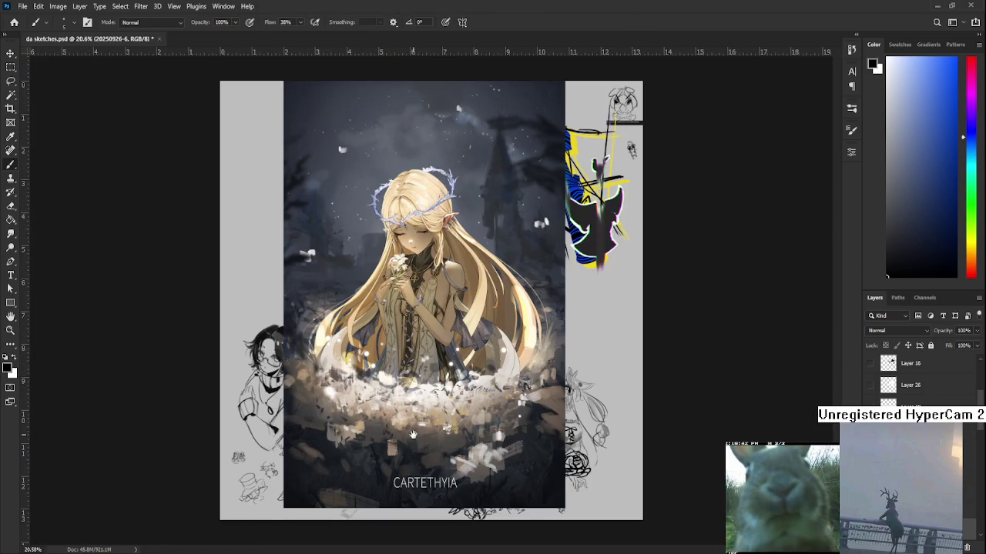
{"action": "scroll", "coordinate": [318, 252], "scroll_direction": "up", "scroll_amount": 1}
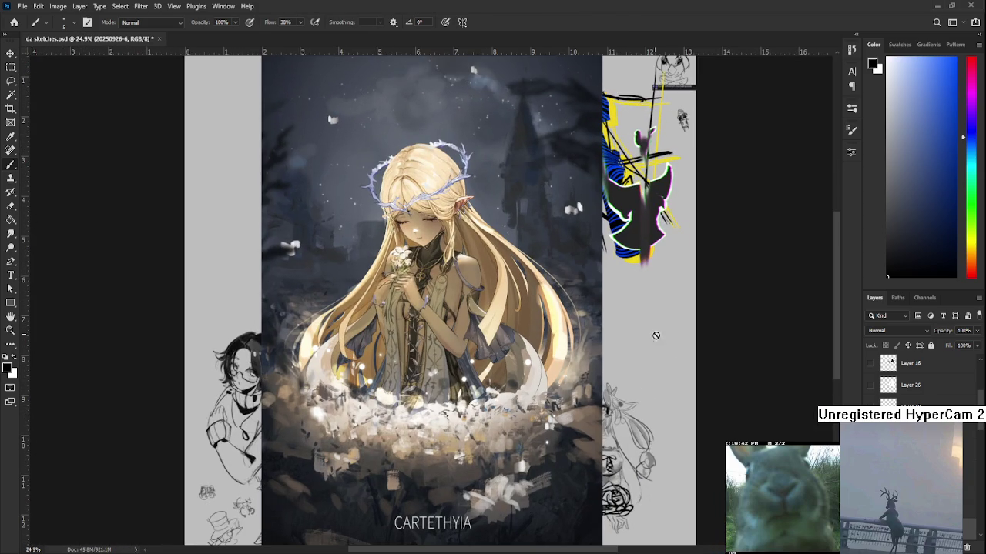
{"action": "scroll", "coordinate": [616, 439], "scroll_direction": "down", "scroll_amount": 2}
{"action": "scroll", "coordinate": [434, 302], "scroll_direction": "up", "scroll_amount": 1}
{"action": "scroll", "coordinate": [462, 293], "scroll_direction": "up", "scroll_amount": 1}
{"action": "mouse_move", "coordinate": [433, 272]}
{"action": "left_mouse_down"}
{"action": "mouse_move", "coordinate": [383, 358]}
{"action": "mouse_move", "coordinate": [412, 243]}
{"action": "left_mouse_up"}
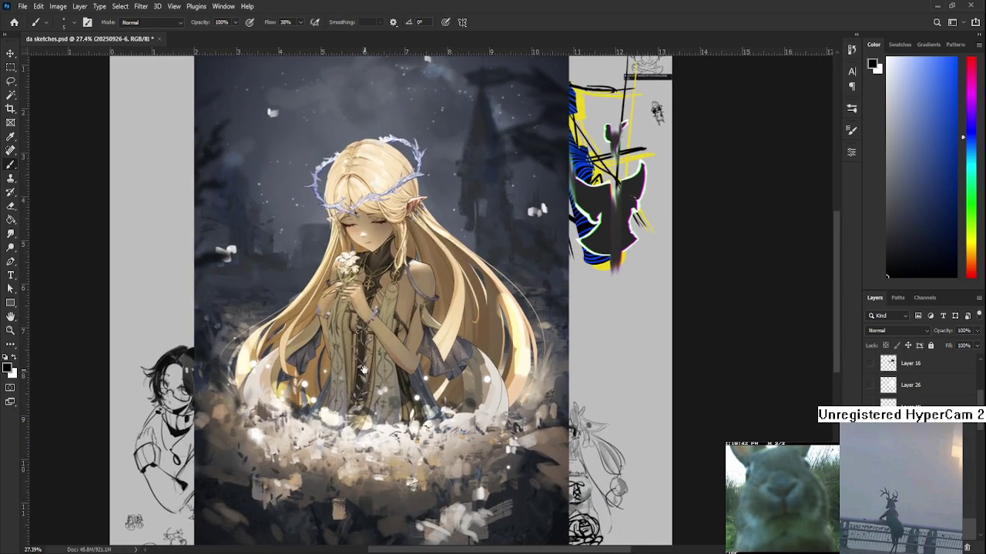
{"action": "scroll", "coordinate": [371, 389], "scroll_direction": "down", "scroll_amount": 2}
{"action": "scroll", "coordinate": [437, 305], "scroll_direction": "up", "scroll_amount": 1}
{"action": "mouse_move", "coordinate": [436, 305]}
{"action": "left_mouse_down"}
{"action": "mouse_move", "coordinate": [397, 443]}
{"action": "mouse_move", "coordinate": [436, 309]}
{"action": "left_mouse_up"}
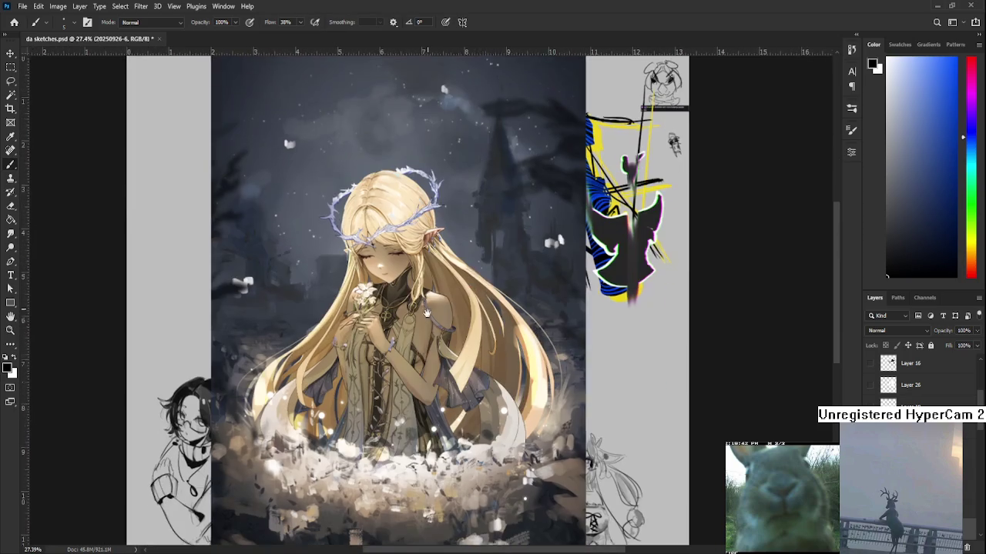
{"action": "left_click_drag", "start_coordinate": [418, 391], "coordinate": [434, 371]}
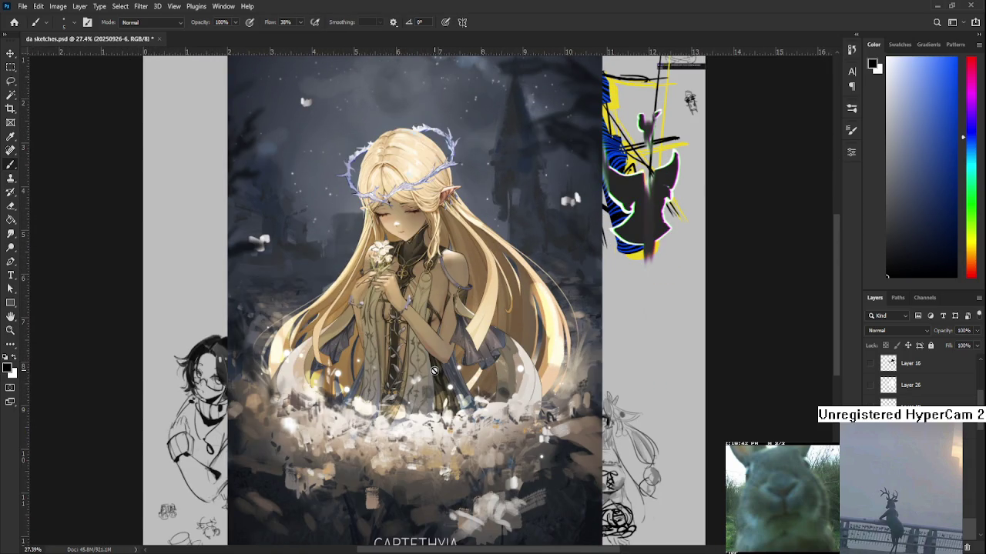
{"action": "scroll", "coordinate": [434, 371], "scroll_direction": "down", "scroll_amount": 2}
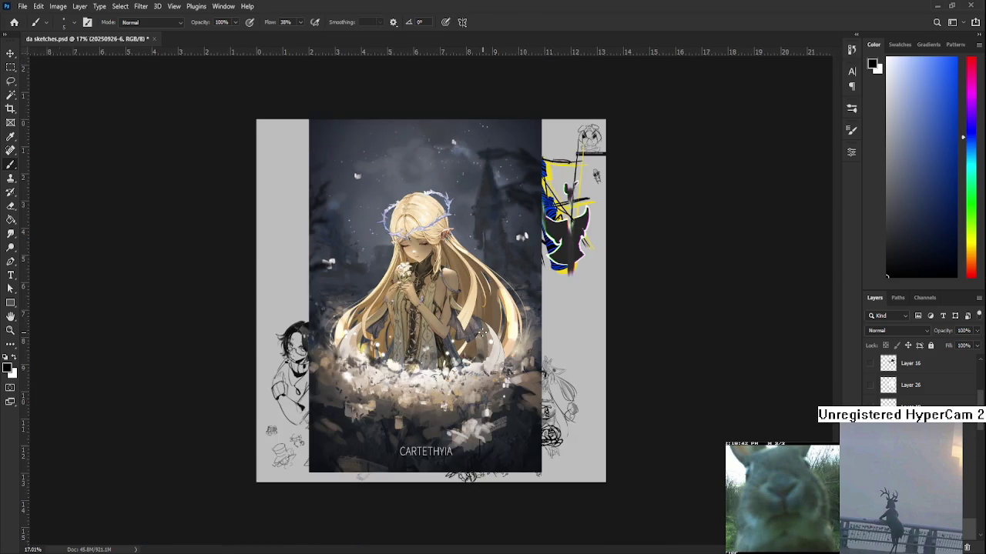
{"action": "scroll", "coordinate": [482, 333], "scroll_direction": "up", "scroll_amount": 2}
{"action": "mouse_move", "coordinate": [478, 328]}
{"action": "left_mouse_down"}
{"action": "mouse_move", "coordinate": [468, 387]}
{"action": "mouse_move", "coordinate": [499, 364]}
{"action": "left_mouse_up"}
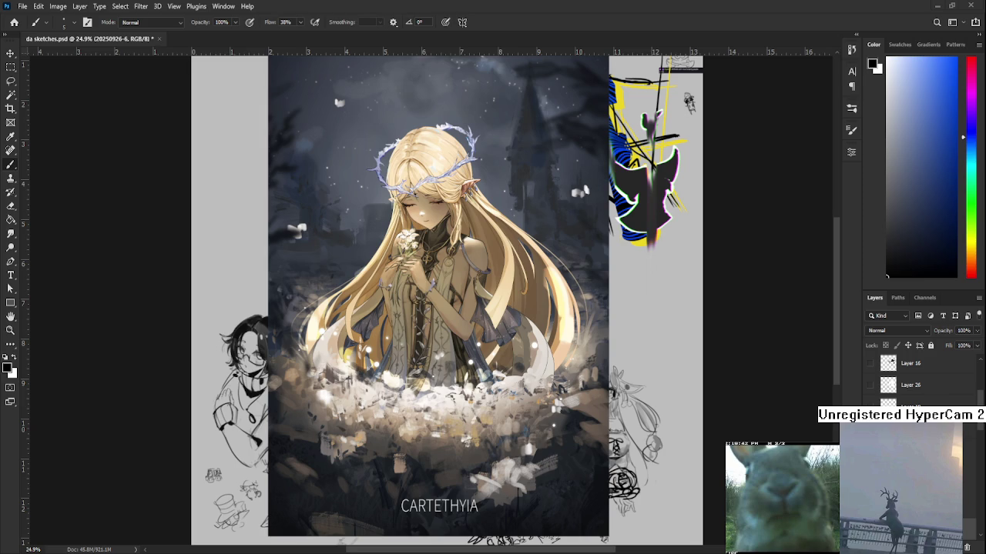
Review the illustration's upper part, then make Layer 48 copy the active layer.
{"action": "scroll", "coordinate": [462, 308], "scroll_direction": "up", "scroll_amount": 1}
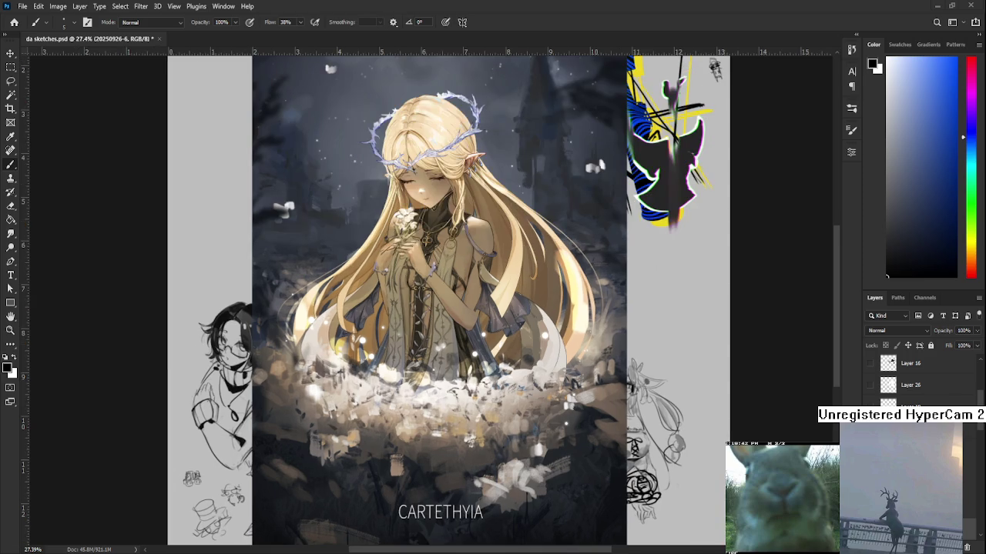
{"action": "scroll", "coordinate": [462, 308], "scroll_direction": "up", "scroll_amount": 1}
{"action": "left_click_drag", "start_coordinate": [460, 306], "coordinate": [523, 417]}
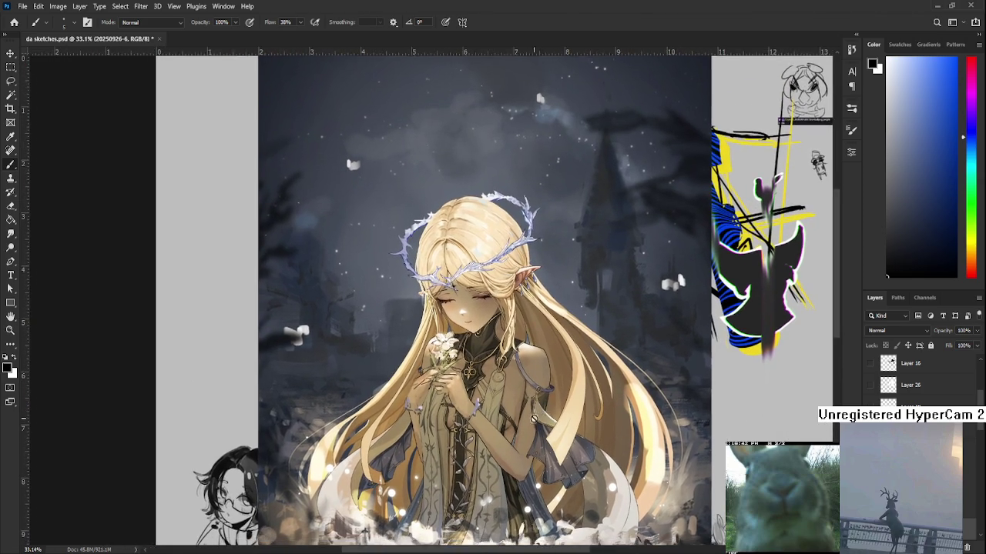
{"action": "scroll", "coordinate": [515, 393], "scroll_direction": "up", "scroll_amount": 1}
{"action": "scroll", "coordinate": [513, 378], "scroll_direction": "up", "scroll_amount": 1}
{"action": "scroll", "coordinate": [507, 360], "scroll_direction": "up", "scroll_amount": 1}
{"action": "scroll", "coordinate": [508, 360], "scroll_direction": "up", "scroll_amount": 1}
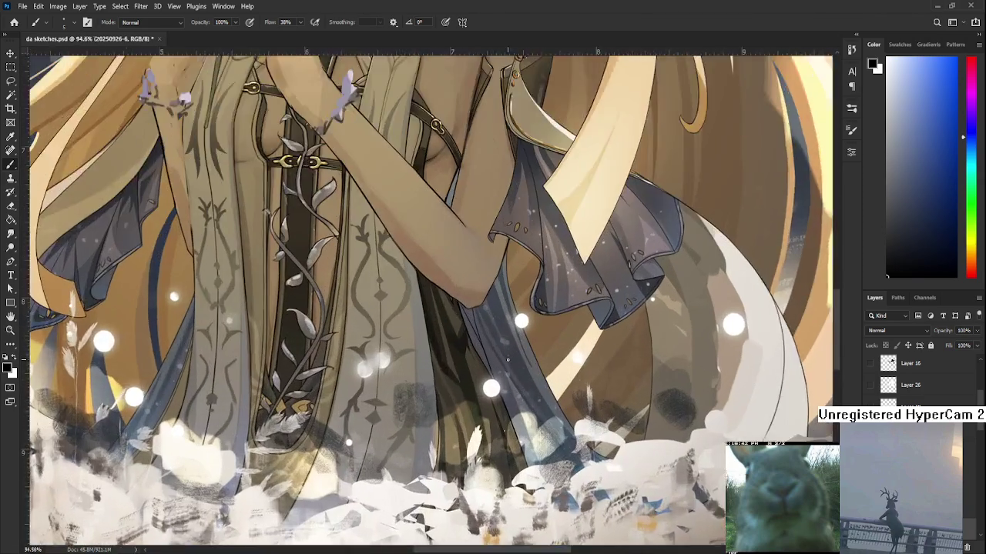
{"action": "scroll", "coordinate": [462, 370], "scroll_direction": "up", "scroll_amount": 1}
{"action": "scroll", "coordinate": [385, 393], "scroll_direction": "up", "scroll_amount": 1}
{"action": "scroll", "coordinate": [300, 420], "scroll_direction": "up", "scroll_amount": 1}
{"action": "scroll", "coordinate": [300, 420], "scroll_direction": "down", "scroll_amount": 1}
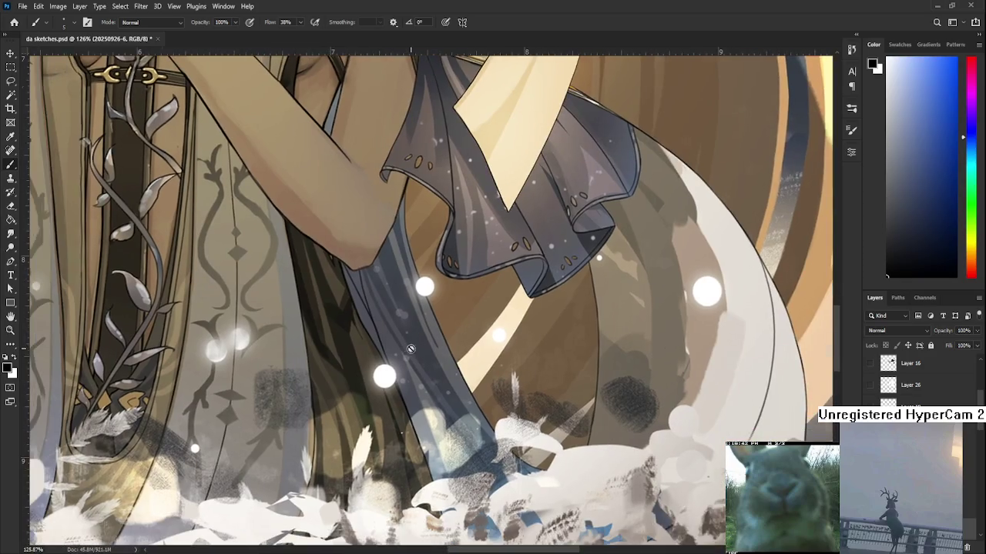
{"action": "scroll", "coordinate": [370, 447], "scroll_direction": "down", "scroll_amount": 1}
{"action": "scroll", "coordinate": [462, 477], "scroll_direction": "down", "scroll_amount": 1}
{"action": "scroll", "coordinate": [527, 504], "scroll_direction": "down", "scroll_amount": 1}
{"action": "scroll", "coordinate": [478, 493], "scroll_direction": "down", "scroll_amount": 2}
{"action": "scroll", "coordinate": [431, 485], "scroll_direction": "down", "scroll_amount": 1}
{"action": "scroll", "coordinate": [385, 478], "scroll_direction": "down", "scroll_amount": 1}
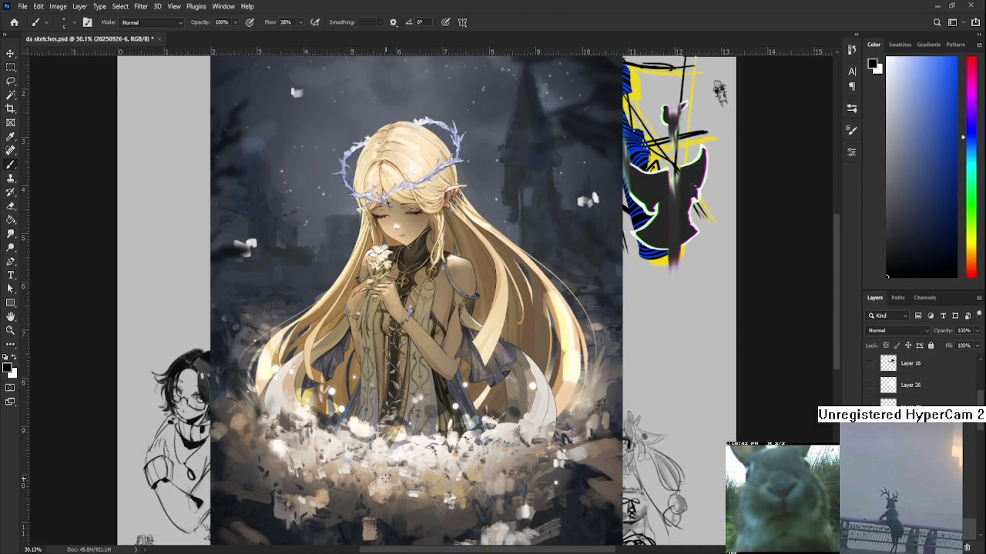
{"action": "left_click_drag", "start_coordinate": [516, 308], "coordinate": [511, 369]}
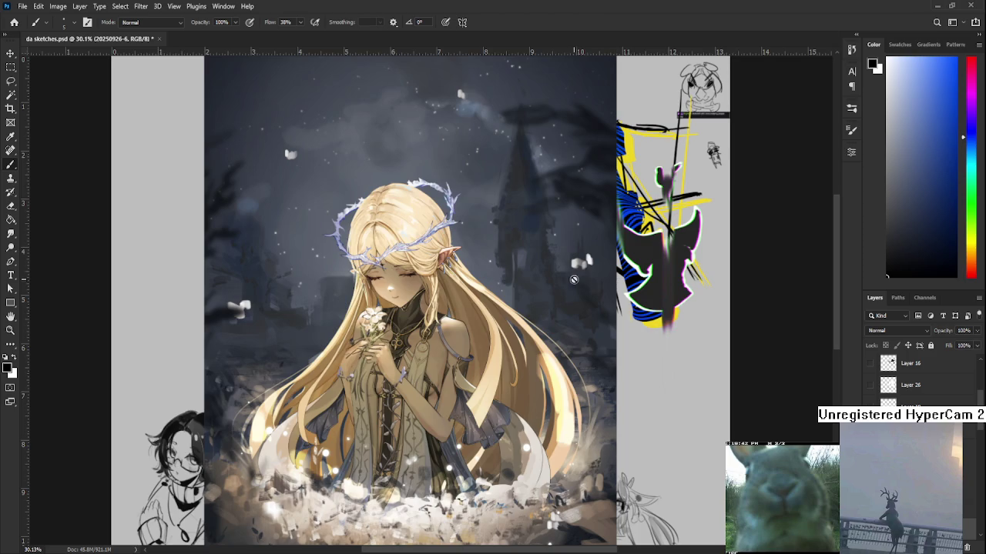
{"action": "scroll", "coordinate": [553, 338], "scroll_direction": "down", "scroll_amount": 3}
{"action": "scroll", "coordinate": [515, 295], "scroll_direction": "up", "scroll_amount": 2}
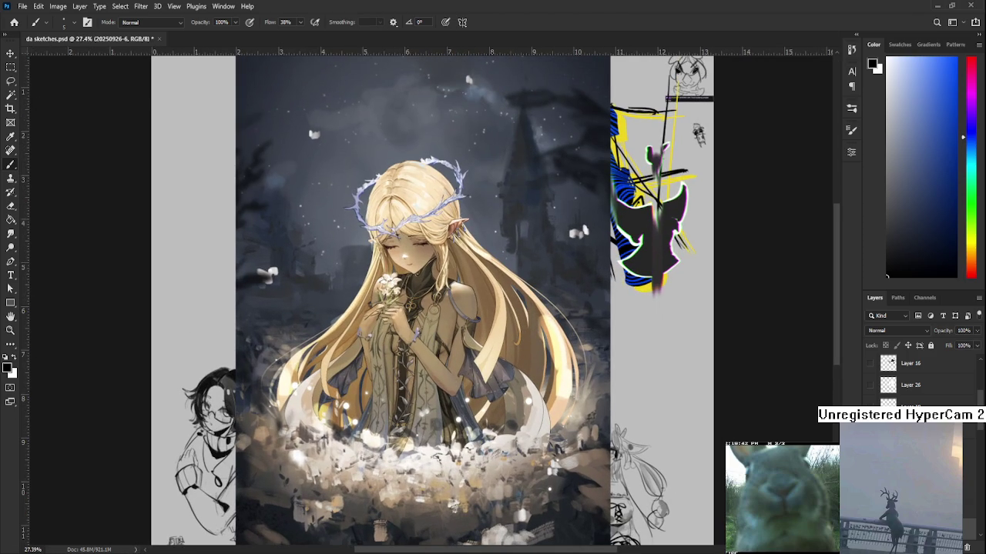
{"action": "scroll", "coordinate": [965, 499], "scroll_direction": "down", "scroll_amount": 2}
{"action": "left_click", "coordinate": [965, 493]}
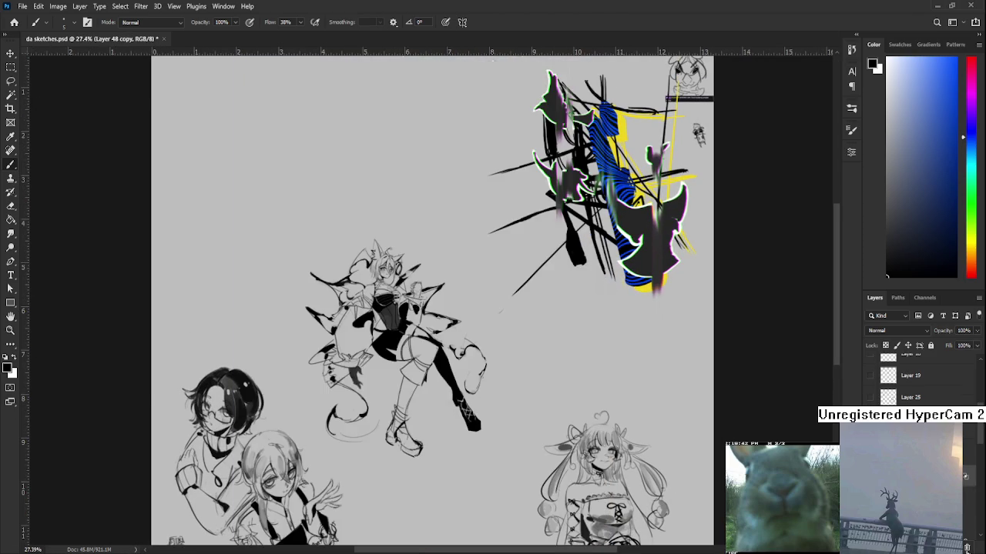
Pan to the bird artwork and pick the Eraser, enlarging it twice with ].
{"action": "scroll", "coordinate": [308, 347], "scroll_direction": "up", "scroll_amount": 2}
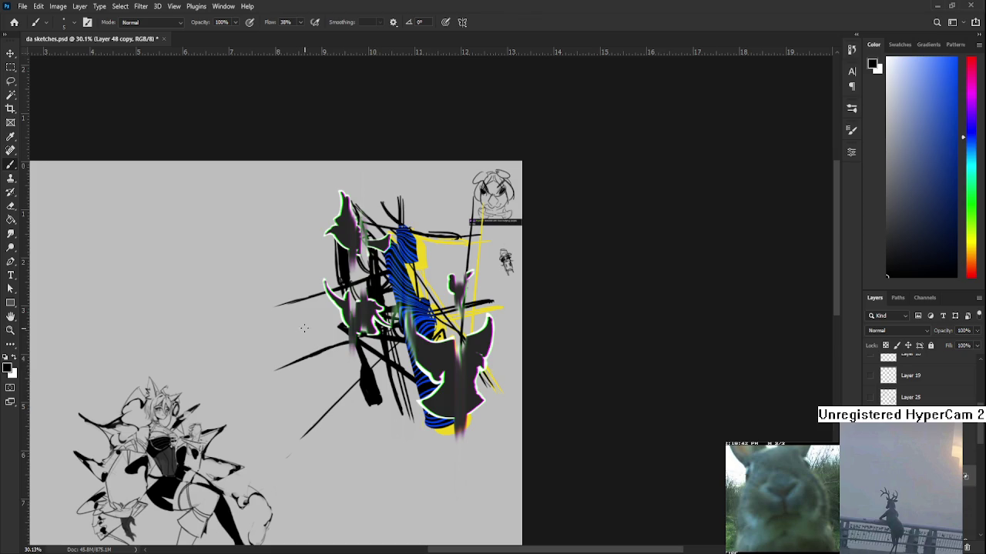
{"action": "scroll", "coordinate": [292, 330], "scroll_direction": "up", "scroll_amount": 5}
{"action": "left_click_drag", "start_coordinate": [332, 385], "coordinate": [398, 387]}
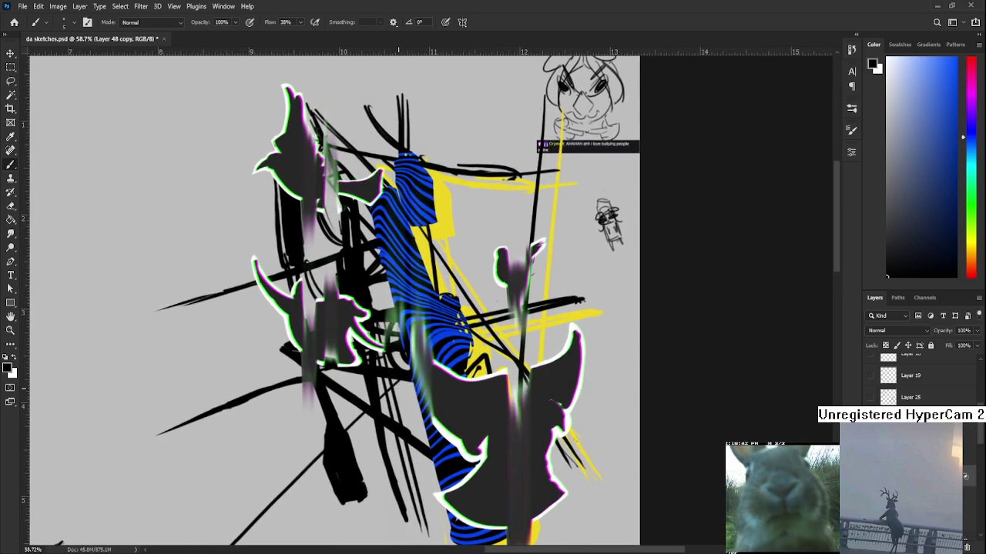
{"action": "scroll", "coordinate": [279, 335], "scroll_direction": "up", "scroll_amount": 1}
{"action": "scroll", "coordinate": [279, 335], "scroll_direction": "up", "scroll_amount": 1}
{"action": "key", "text": "e"}
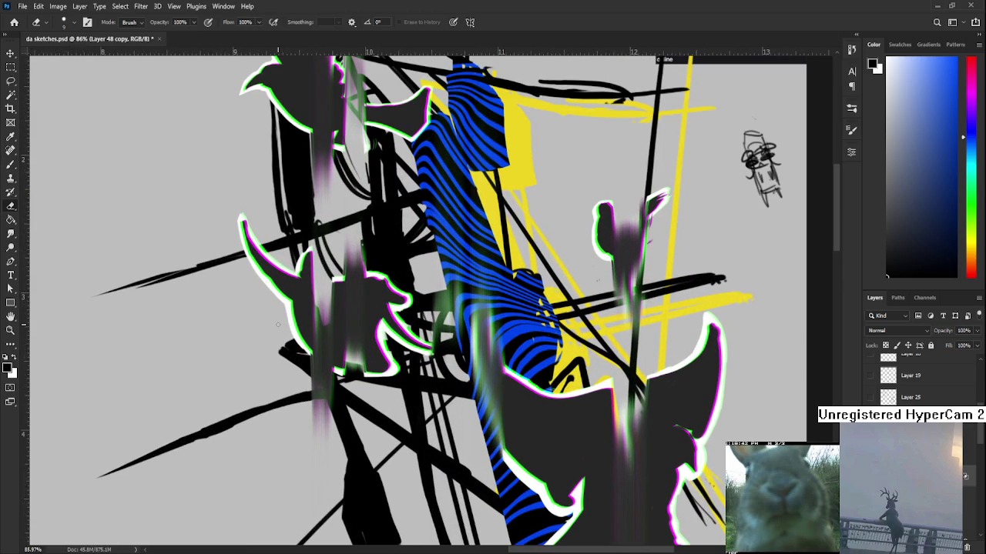
{"action": "key", "text": "bracketright"}
{"action": "key", "text": "bracketright"}
{"action": "key", "text": "bracketright"}
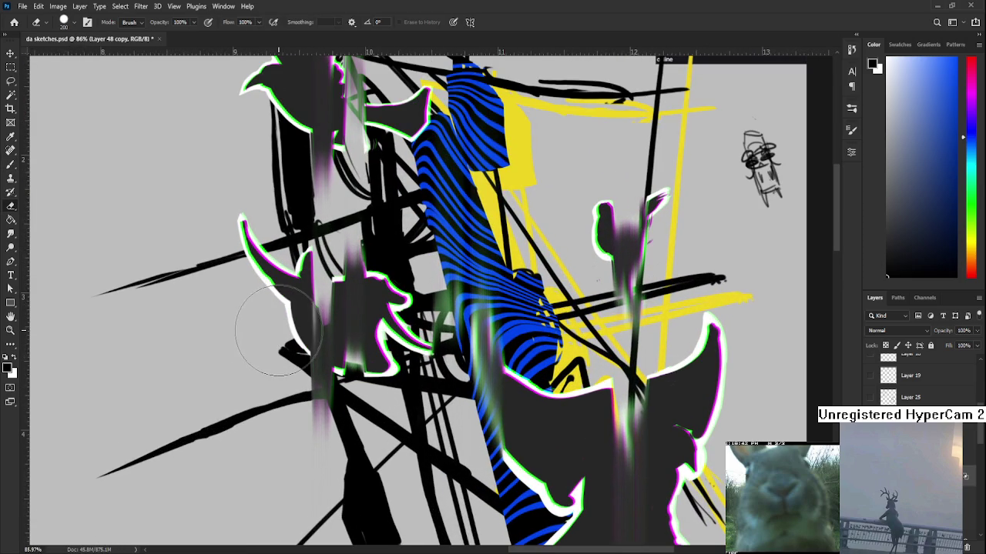
{"action": "key", "text": "bracketright"}
{"action": "key", "text": "bracketright"}
{"action": "scroll", "coordinate": [281, 350], "scroll_direction": "down", "scroll_amount": 1}
{"action": "scroll", "coordinate": [282, 350], "scroll_direction": "down", "scroll_amount": 3}
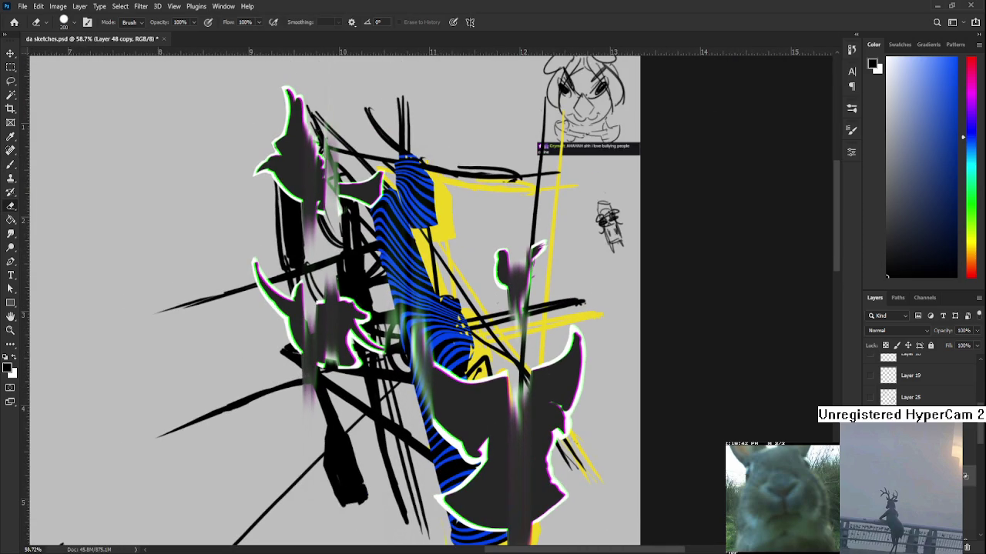
Undo and redo to compare the artwork with and without the magenta and red shapes.
{"action": "key", "text": "ctrl+z"}
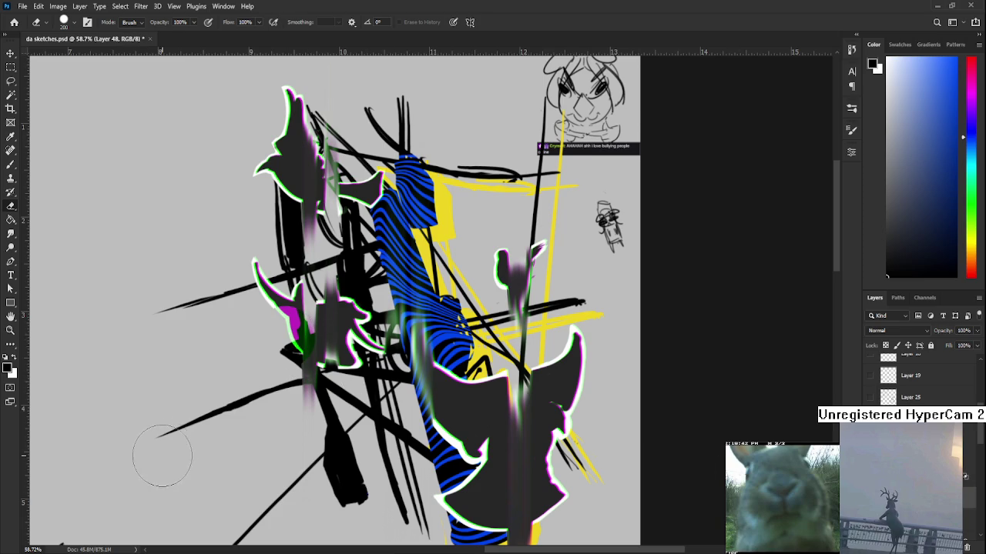
{"action": "scroll", "coordinate": [289, 420], "scroll_direction": "down", "scroll_amount": 1}
{"action": "scroll", "coordinate": [289, 420], "scroll_direction": "down", "scroll_amount": 1}
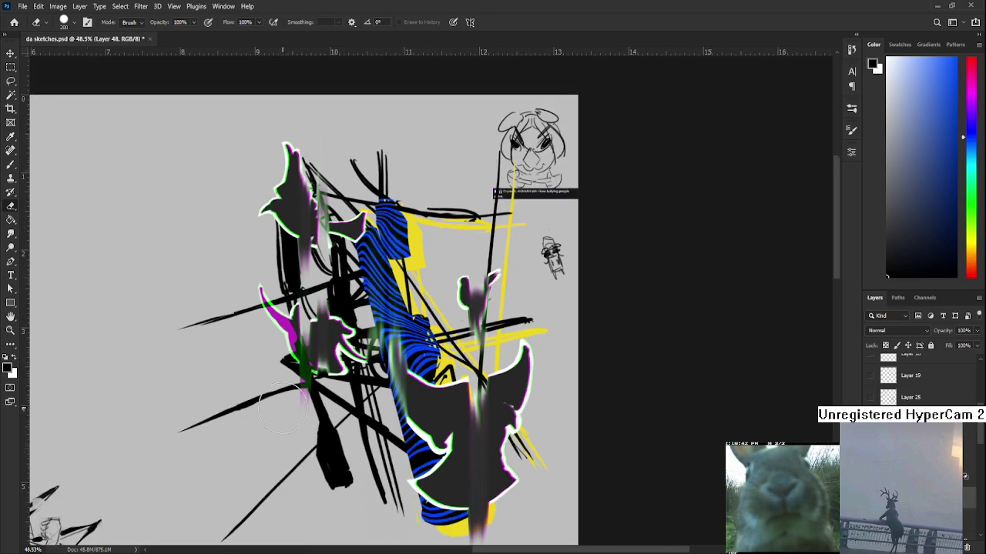
{"action": "scroll", "coordinate": [289, 420], "scroll_direction": "down", "scroll_amount": 1}
{"action": "key", "text": "ctrl+shift+z"}
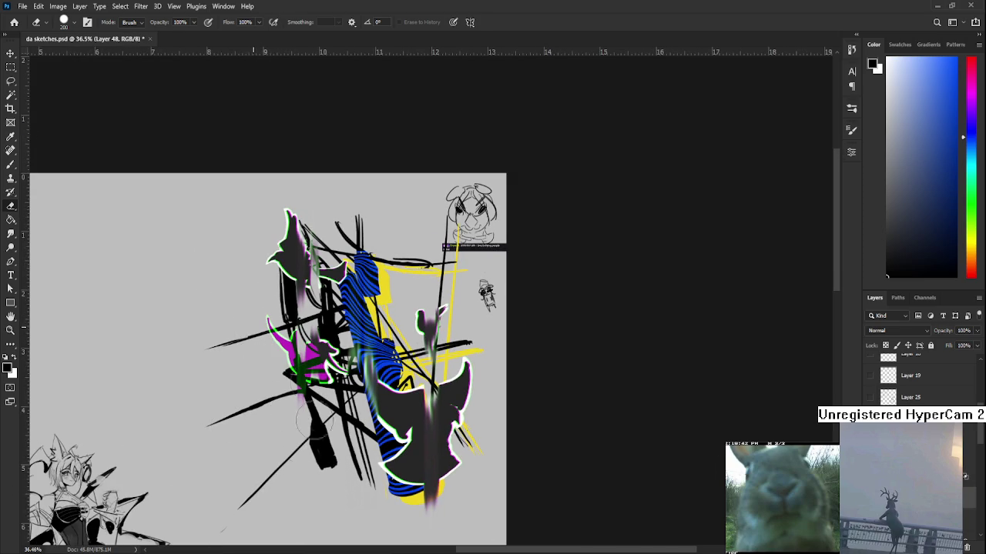
{"action": "key", "text": "ctrl+shift+z"}
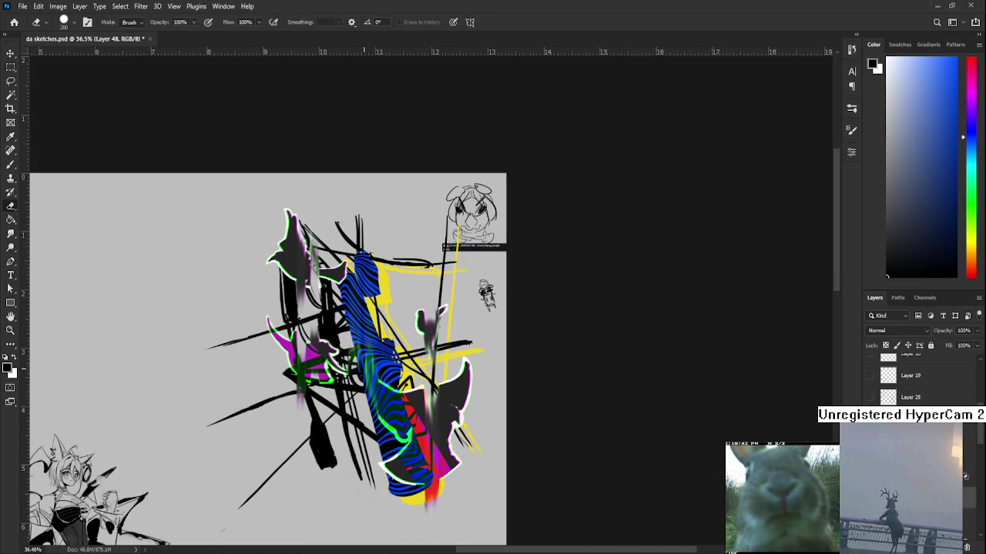
{"action": "key", "text": "ctrl+z"}
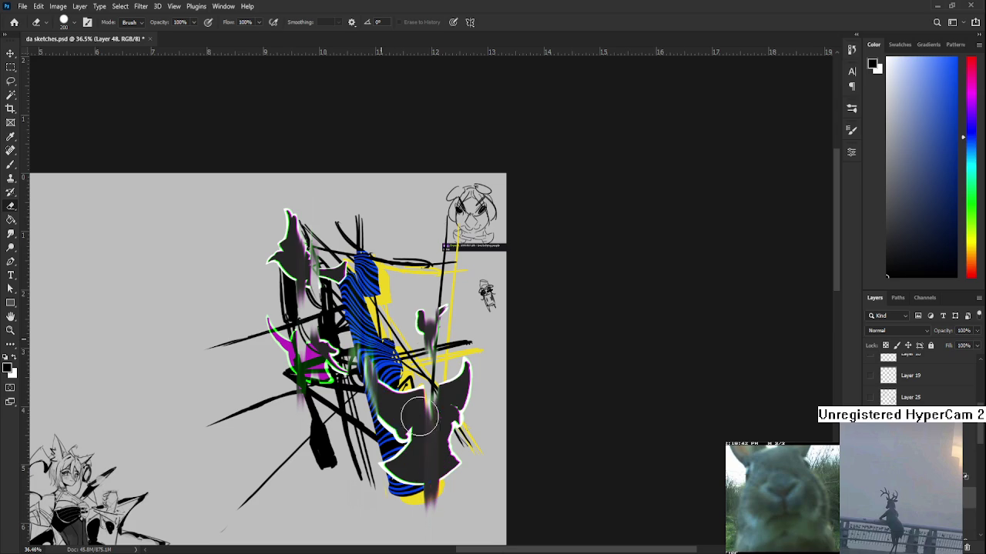
{"action": "key", "text": "ctrl+shift+z"}
{"action": "key", "text": "ctrl+z"}
Erase the dark grey bird shape to reveal the magenta underneath.
{"action": "left_click_drag", "start_coordinate": [471, 298], "coordinate": [497, 385]}
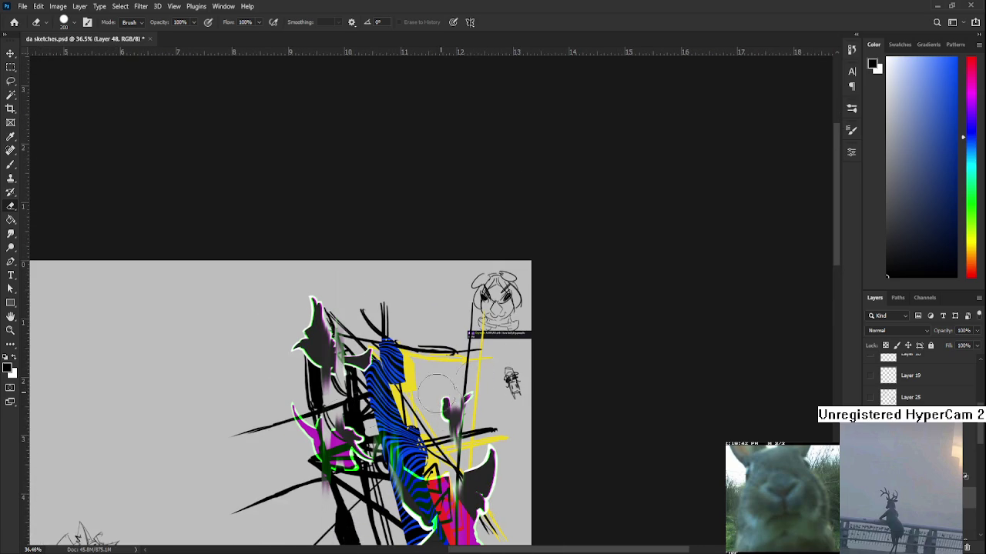
{"action": "left_click_drag", "start_coordinate": [493, 389], "coordinate": [362, 362]}
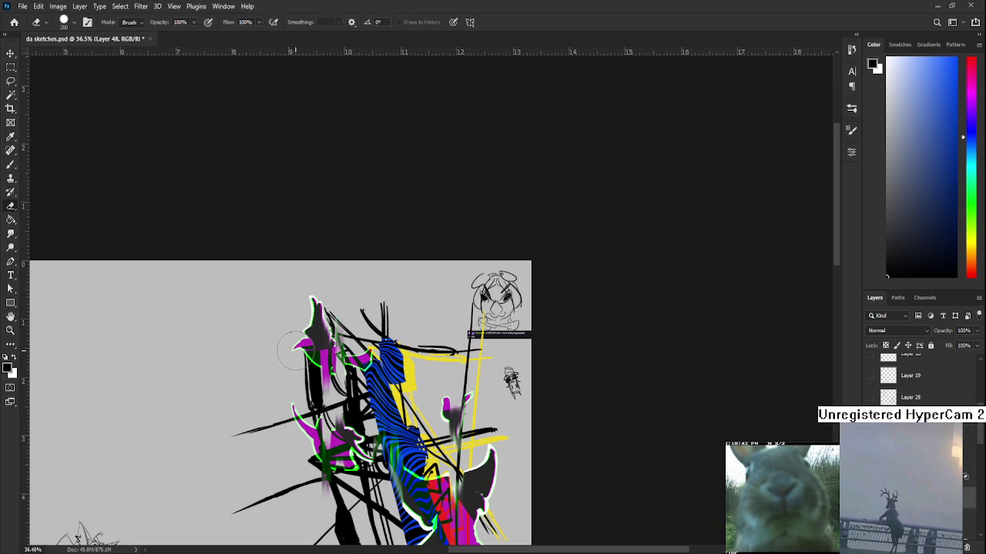
{"action": "scroll", "coordinate": [295, 371], "scroll_direction": "down", "scroll_amount": 2}
{"action": "scroll", "coordinate": [342, 316], "scroll_direction": "down", "scroll_amount": 2}
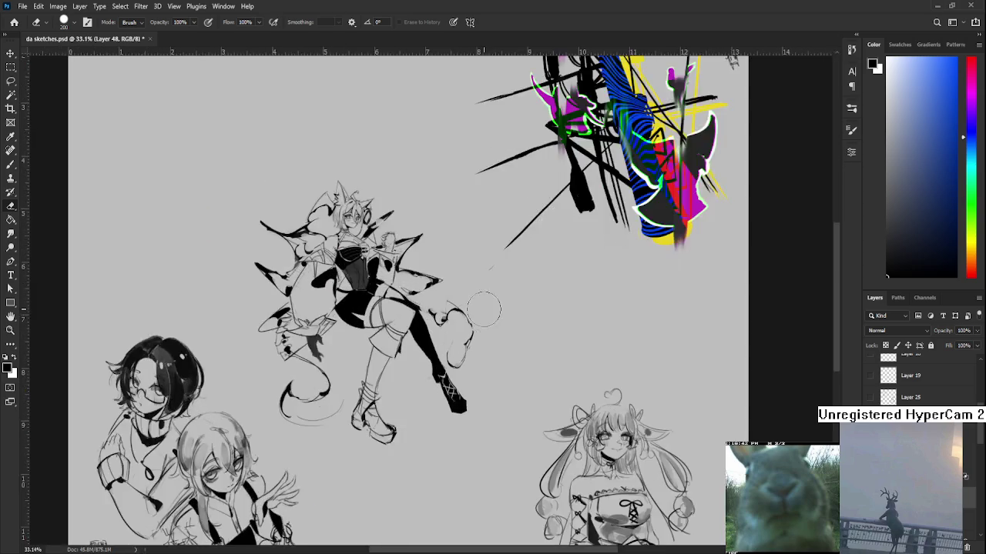
Erase more dark shapes and the black strokes covering the blue zebra stripes.
{"action": "scroll", "coordinate": [452, 398], "scroll_direction": "up", "scroll_amount": 2}
{"action": "scroll", "coordinate": [387, 421], "scroll_direction": "up", "scroll_amount": 2}
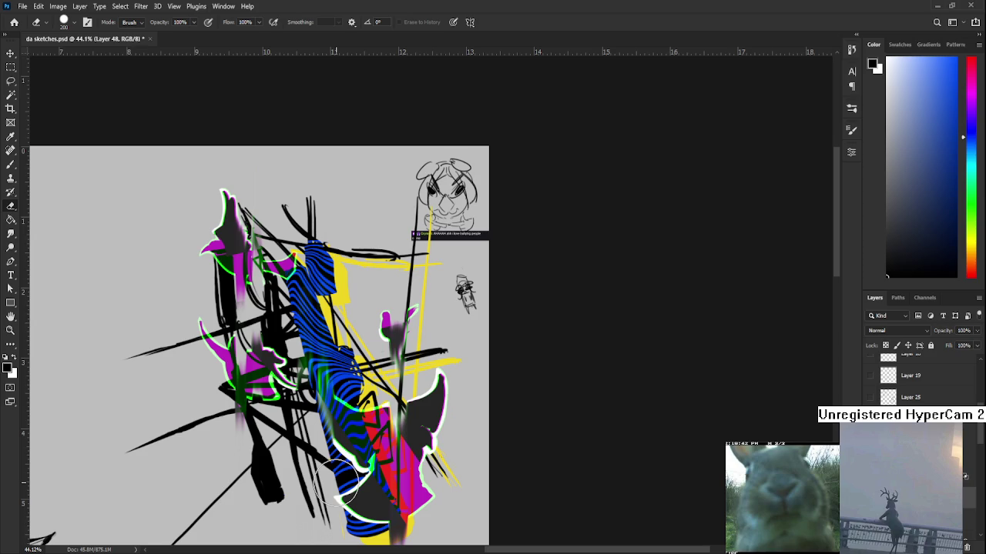
{"action": "scroll", "coordinate": [308, 414], "scroll_direction": "down", "scroll_amount": 1}
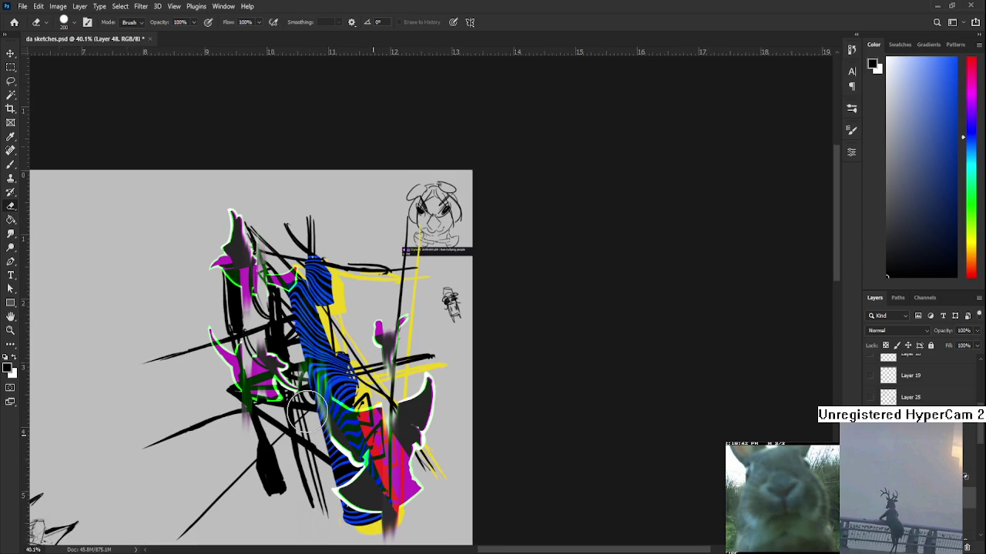
{"action": "scroll", "coordinate": [324, 414], "scroll_direction": "down", "scroll_amount": 1}
{"action": "scroll", "coordinate": [342, 416], "scroll_direction": "down", "scroll_amount": 1}
{"action": "left_click_drag", "start_coordinate": [341, 411], "coordinate": [329, 426]}
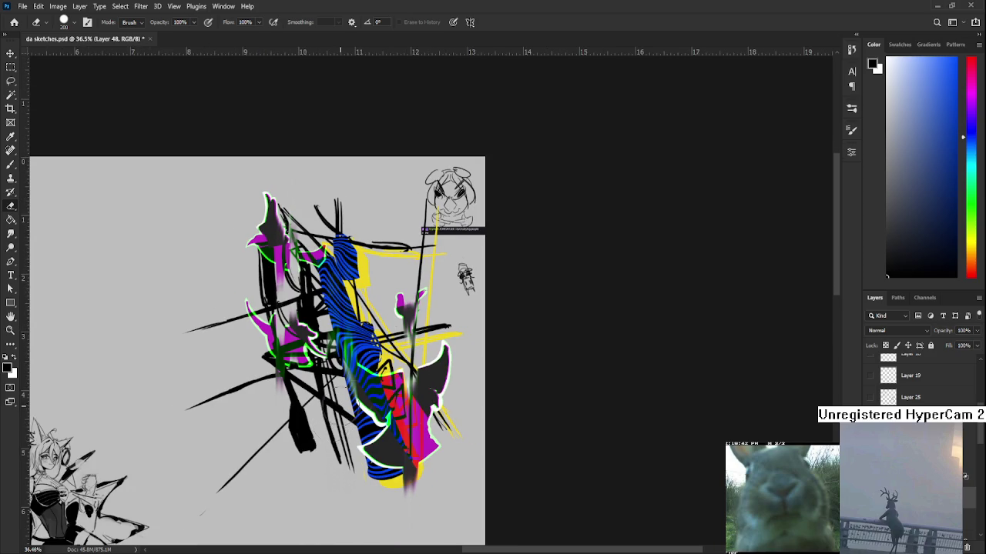
{"action": "scroll", "coordinate": [339, 408], "scroll_direction": "up", "scroll_amount": 1}
{"action": "scroll", "coordinate": [354, 377], "scroll_direction": "up", "scroll_amount": 1}
{"action": "scroll", "coordinate": [370, 347], "scroll_direction": "up", "scroll_amount": 1}
{"action": "scroll", "coordinate": [372, 345], "scroll_direction": "up", "scroll_amount": 1}
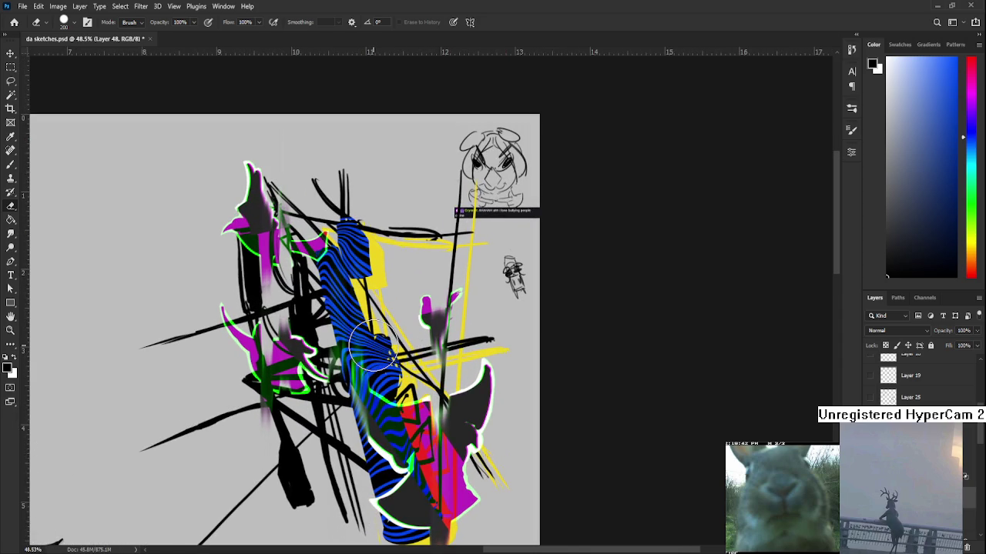
{"action": "left_click_drag", "start_coordinate": [374, 346], "coordinate": [345, 327]}
Duplicate the Layer 48 artwork with Ctrl+J.
{"action": "scroll", "coordinate": [438, 403], "scroll_direction": "down", "scroll_amount": 1}
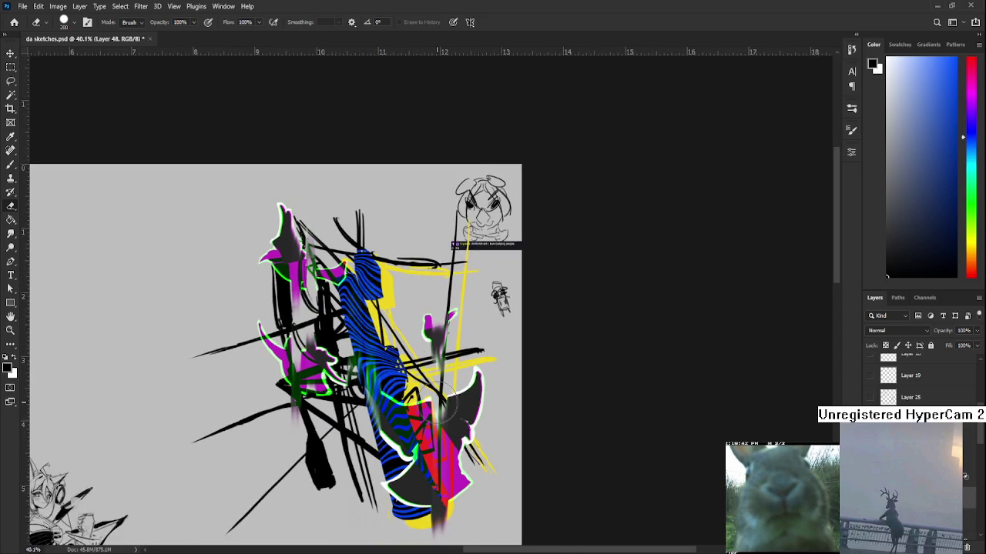
{"action": "scroll", "coordinate": [438, 402], "scroll_direction": "down", "scroll_amount": 1}
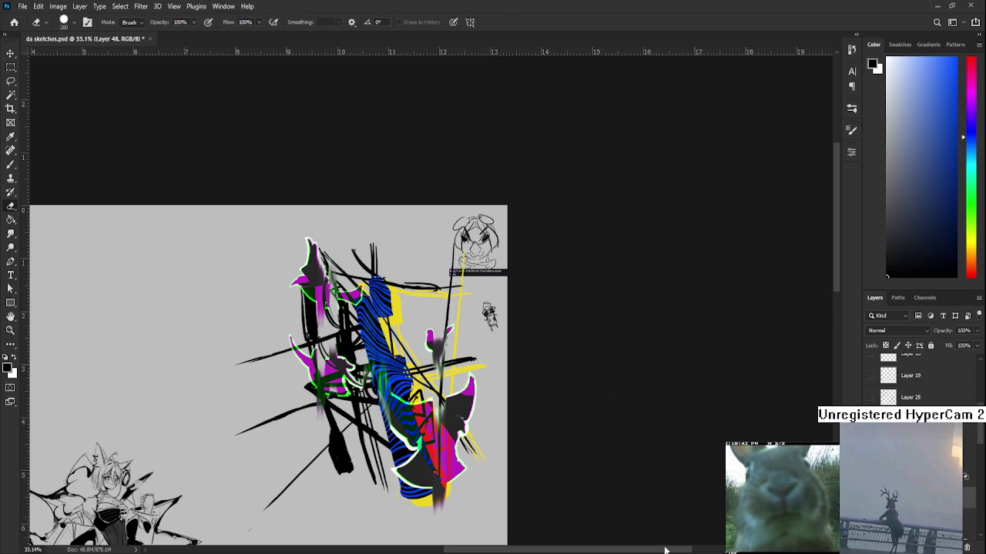
{"action": "scroll", "coordinate": [539, 493], "scroll_direction": "down", "scroll_amount": 5}
{"action": "scroll", "coordinate": [539, 493], "scroll_direction": "left", "scroll_amount": 5}
{"action": "scroll", "coordinate": [463, 333], "scroll_direction": "up", "scroll_amount": 3}
{"action": "scroll", "coordinate": [463, 332], "scroll_direction": "right", "scroll_amount": 3}
{"action": "scroll", "coordinate": [355, 344], "scroll_direction": "up", "scroll_amount": 1}
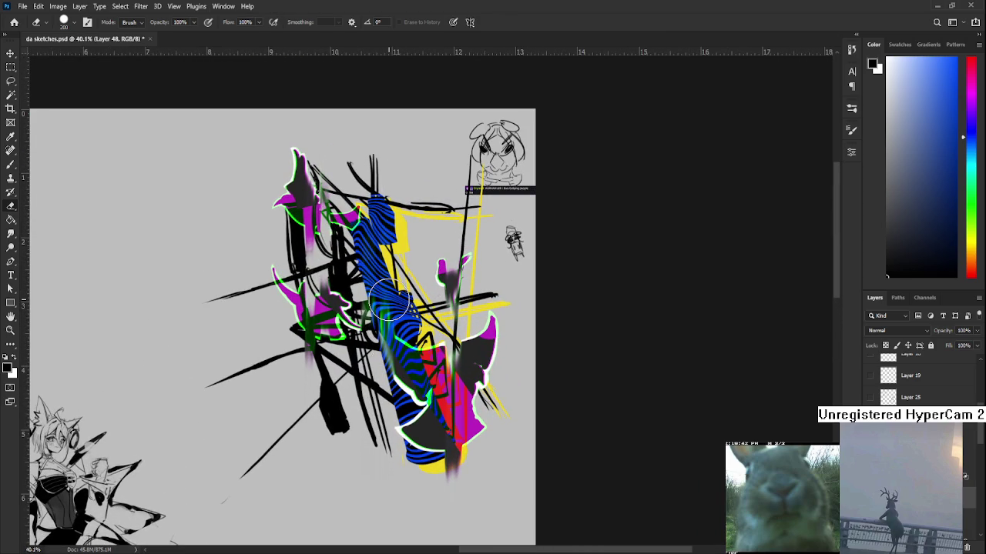
{"action": "scroll", "coordinate": [389, 302], "scroll_direction": "down", "scroll_amount": 2}
{"action": "scroll", "coordinate": [393, 304], "scroll_direction": "down", "scroll_amount": 2}
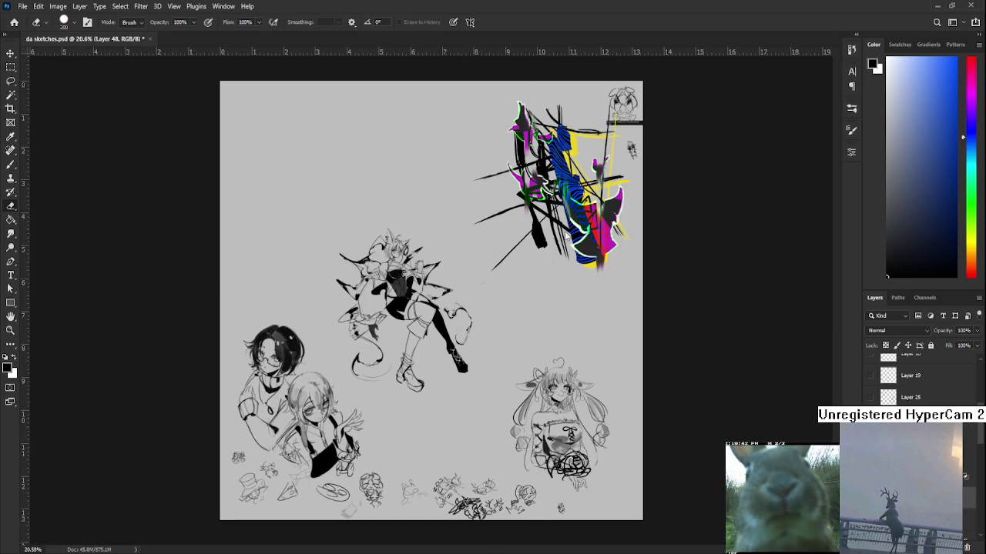
{"action": "scroll", "coordinate": [483, 281], "scroll_direction": "up", "scroll_amount": 2}
{"action": "scroll", "coordinate": [483, 282], "scroll_direction": "up", "scroll_amount": 1}
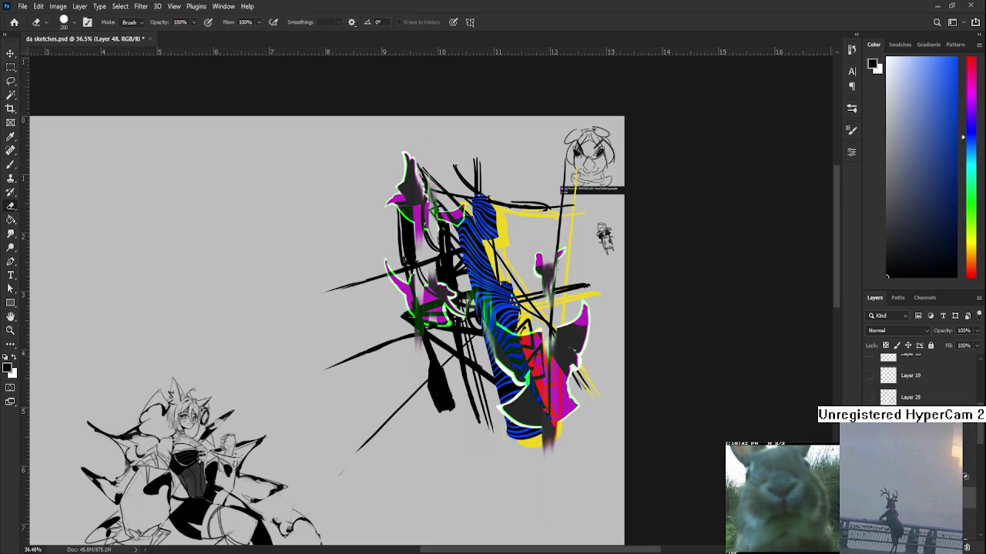
{"action": "key", "text": "ctrl+j"}
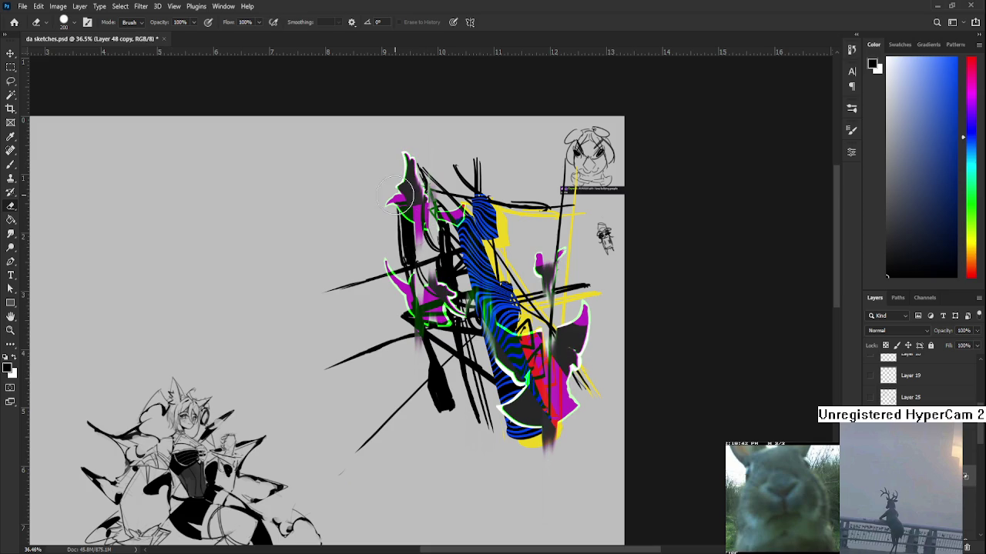
Draw a rectangular marquee around the top of the green and magenta figure.
{"action": "key", "text": "m"}
{"action": "mouse_move", "coordinate": [370, 129]}
{"action": "left_mouse_down"}
{"action": "mouse_move", "coordinate": [452, 203]}
{"action": "mouse_move", "coordinate": [454, 223]}
{"action": "left_mouse_up"}
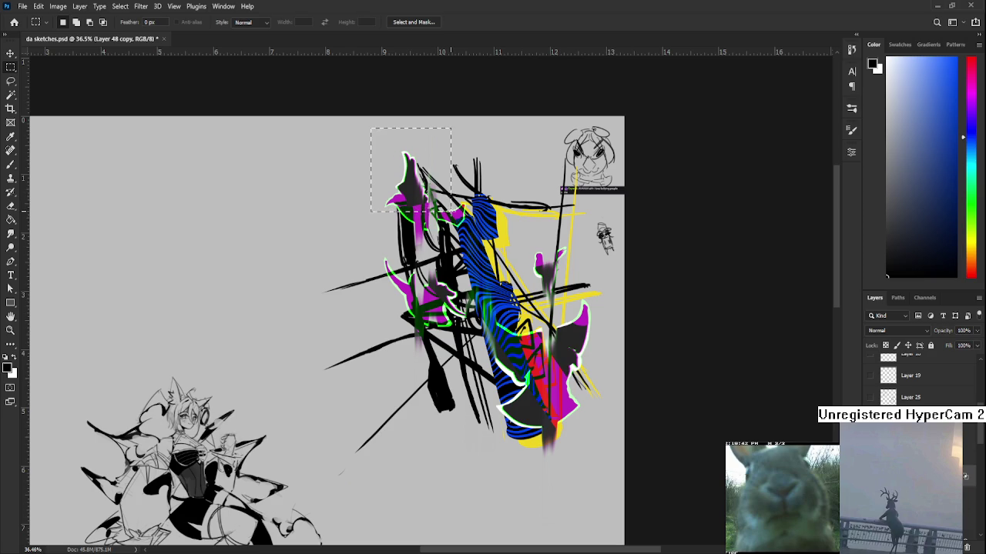
{"action": "left_click", "coordinate": [445, 165]}
{"action": "left_click_drag", "start_coordinate": [384, 142], "coordinate": [435, 198]}
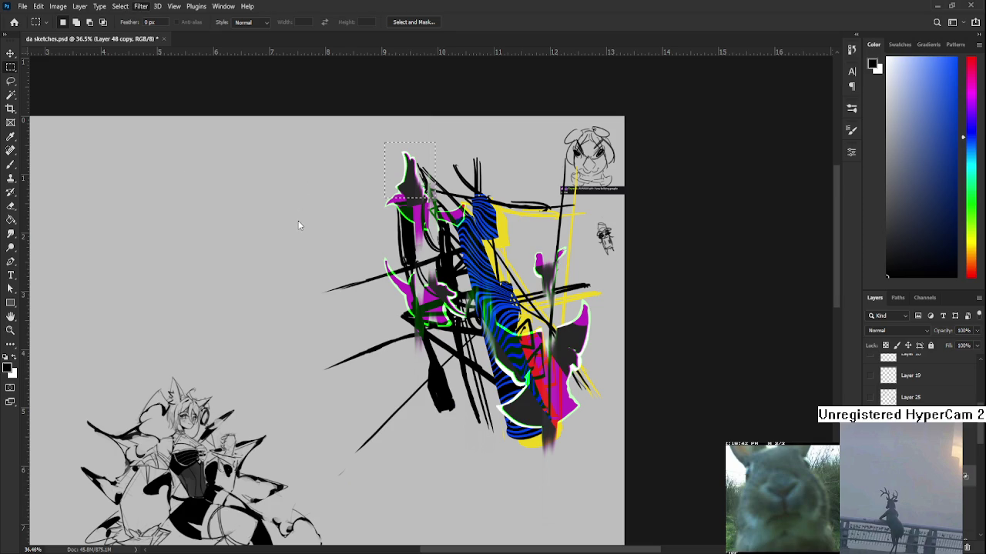
{"action": "key", "text": "space"}
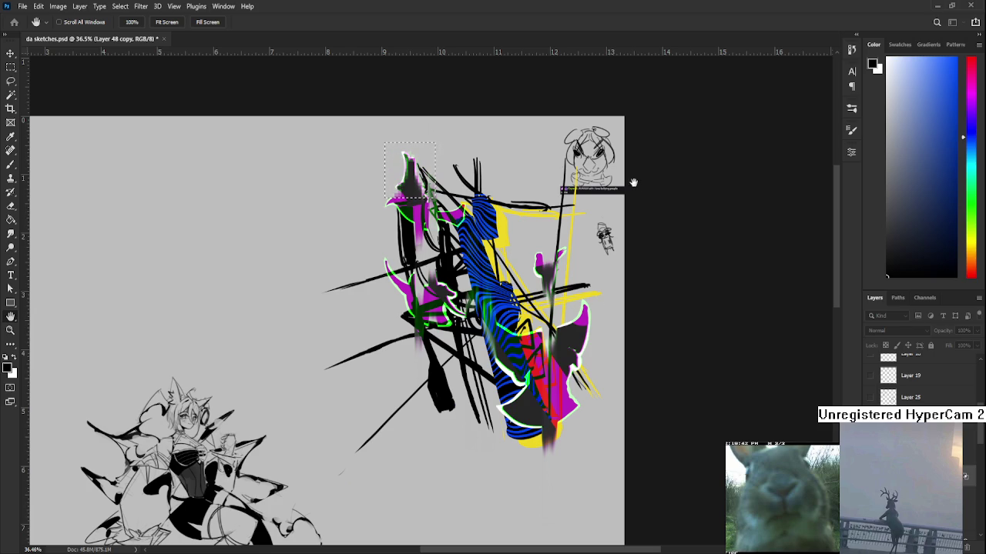
{"action": "key", "text": "m"}
Select the green and black area and offset that chunk down and right.
{"action": "scroll", "coordinate": [409, 183], "scroll_direction": "up", "scroll_amount": 3}
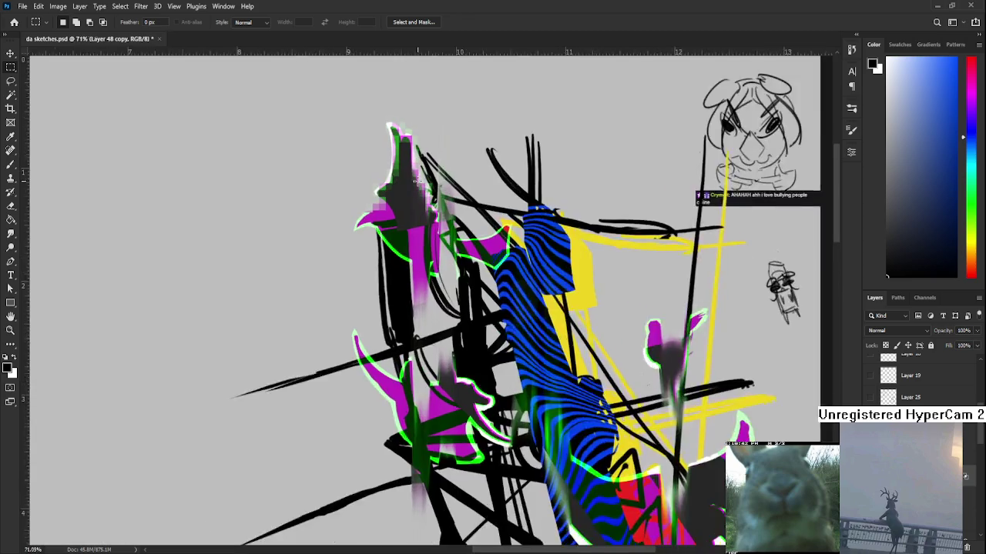
{"action": "scroll", "coordinate": [409, 182], "scroll_direction": "up", "scroll_amount": 3}
{"action": "scroll", "coordinate": [409, 183], "scroll_direction": "up", "scroll_amount": 2}
{"action": "scroll", "coordinate": [409, 182], "scroll_direction": "down", "scroll_amount": 3}
{"action": "scroll", "coordinate": [408, 183], "scroll_direction": "down", "scroll_amount": 3}
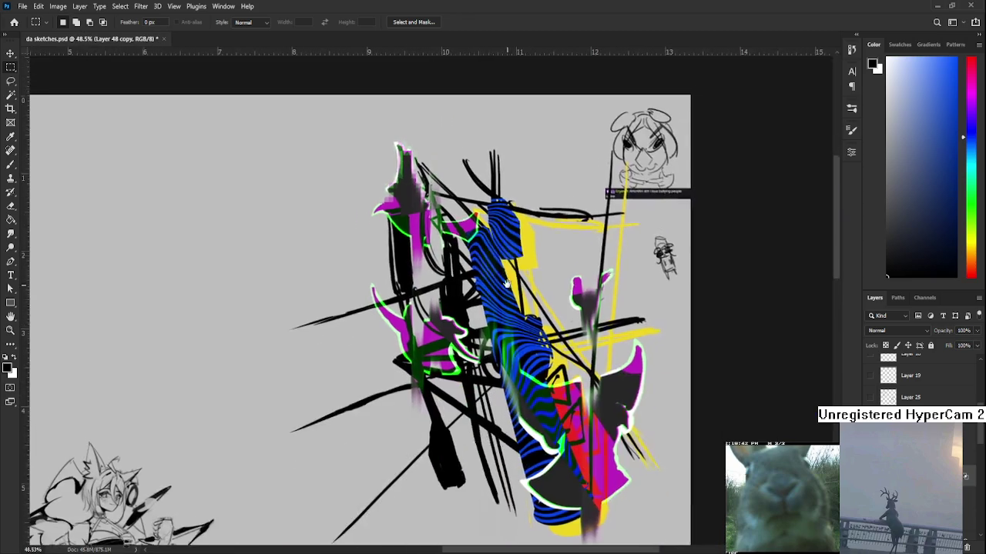
{"action": "scroll", "coordinate": [501, 231], "scroll_direction": "up", "scroll_amount": 1}
{"action": "left_click_drag", "start_coordinate": [424, 235], "coordinate": [483, 304]}
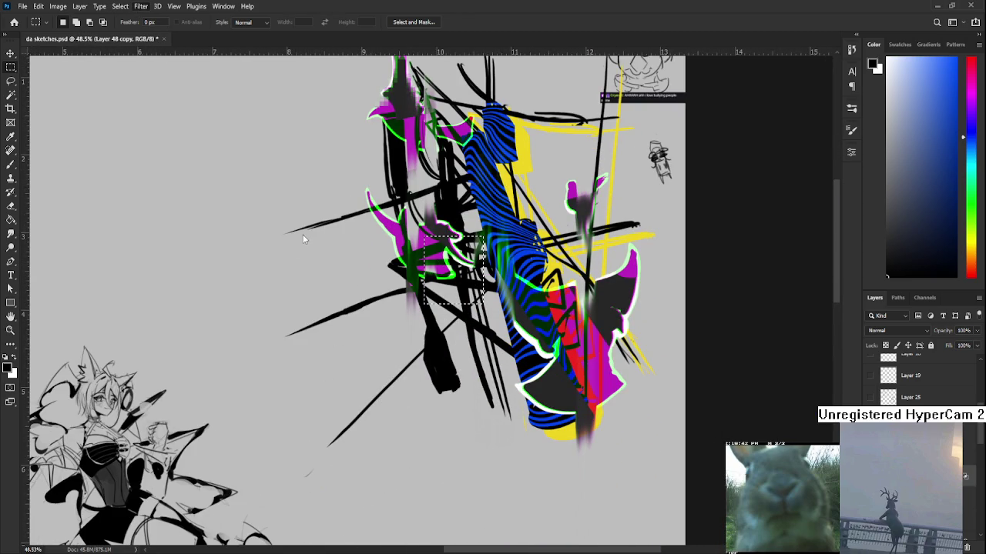
{"action": "key", "text": "h"}
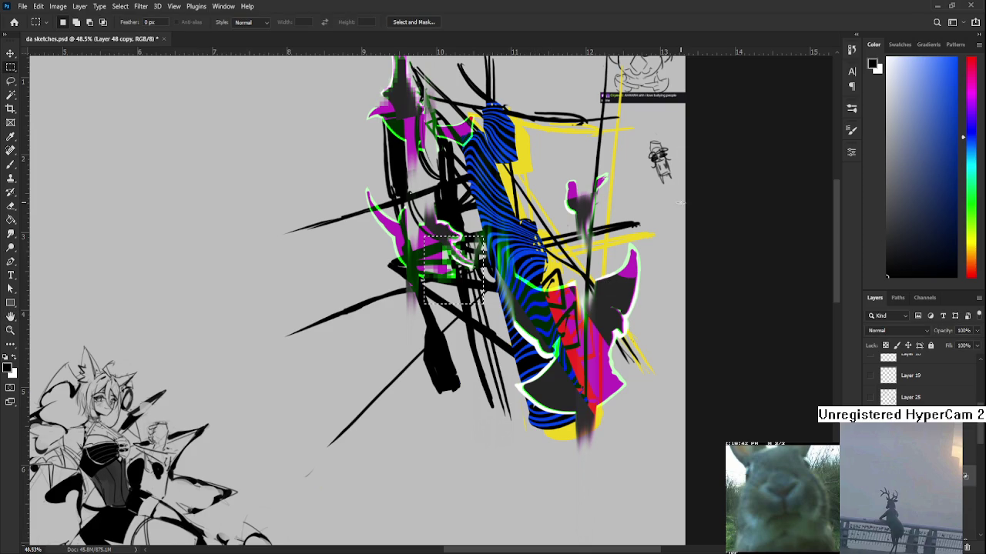
{"action": "scroll", "coordinate": [609, 281], "scroll_direction": "down", "scroll_amount": 3}
{"action": "scroll", "coordinate": [605, 270], "scroll_direction": "up", "scroll_amount": 3}
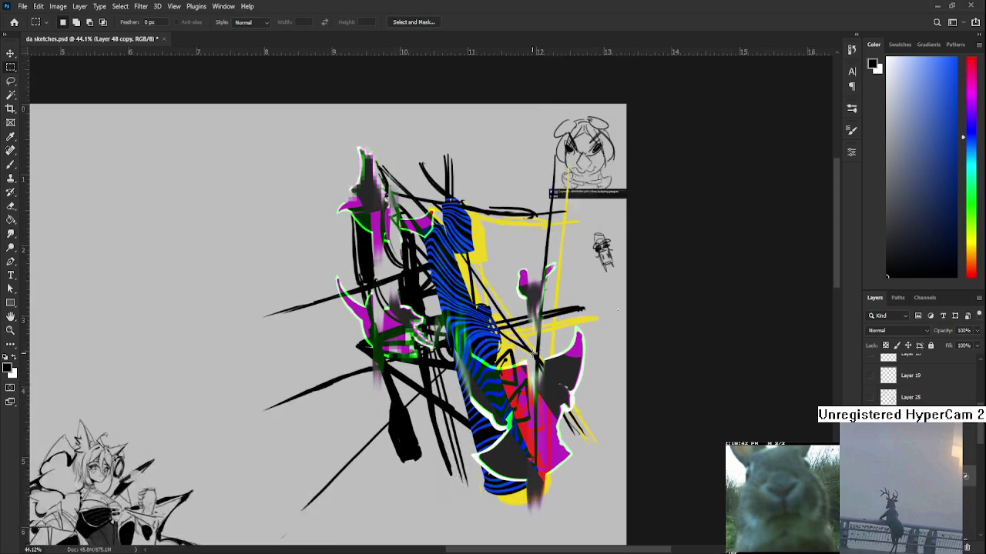
{"action": "mouse_move", "coordinate": [541, 400]}
{"action": "left_mouse_down"}
{"action": "mouse_move", "coordinate": [567, 402]}
{"action": "mouse_move", "coordinate": [543, 392]}
{"action": "mouse_move", "coordinate": [546, 376]}
{"action": "left_mouse_up"}
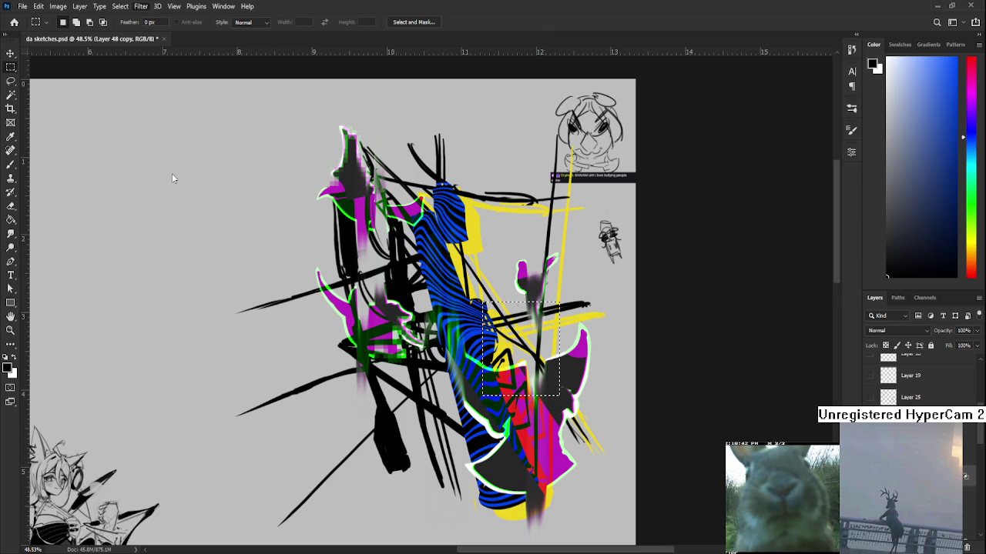
{"action": "key", "text": "ctrl+d"}
{"action": "scroll", "coordinate": [682, 293], "scroll_direction": "down", "scroll_amount": 3}
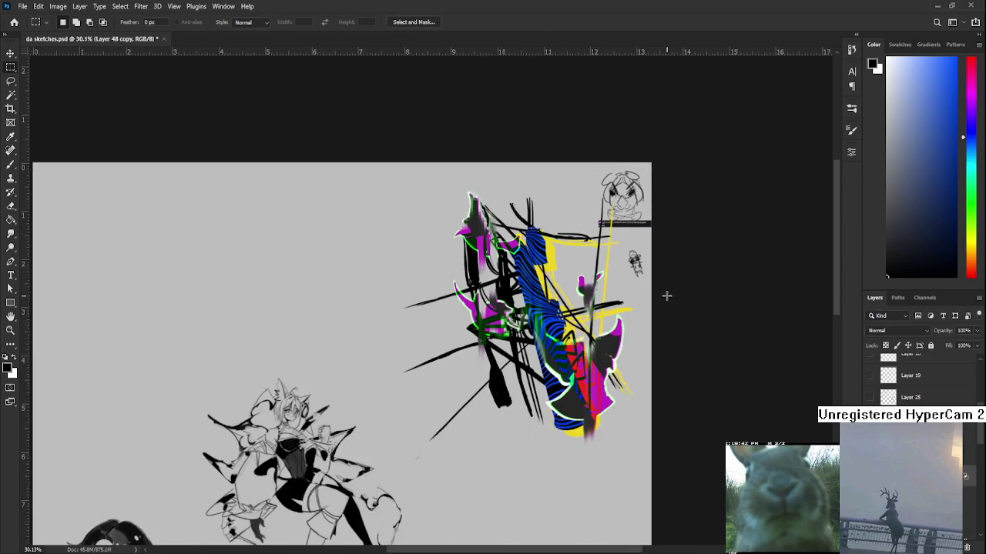
{"action": "scroll", "coordinate": [636, 279], "scroll_direction": "up", "scroll_amount": 1}
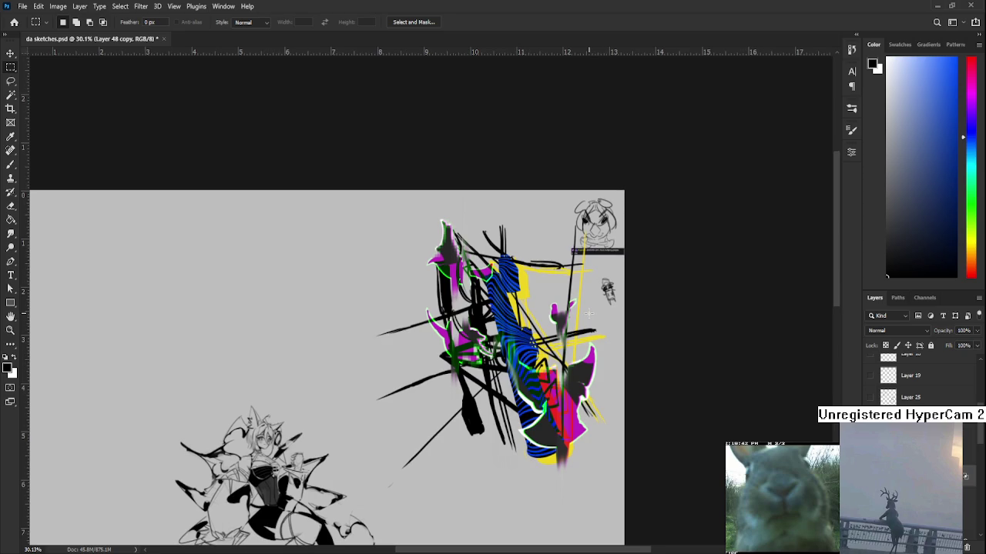
{"action": "scroll", "coordinate": [610, 292], "scroll_direction": "up", "scroll_amount": 1}
{"action": "scroll", "coordinate": [585, 316], "scroll_direction": "up", "scroll_amount": 1}
{"action": "scroll", "coordinate": [539, 346], "scroll_direction": "up", "scroll_amount": 2}
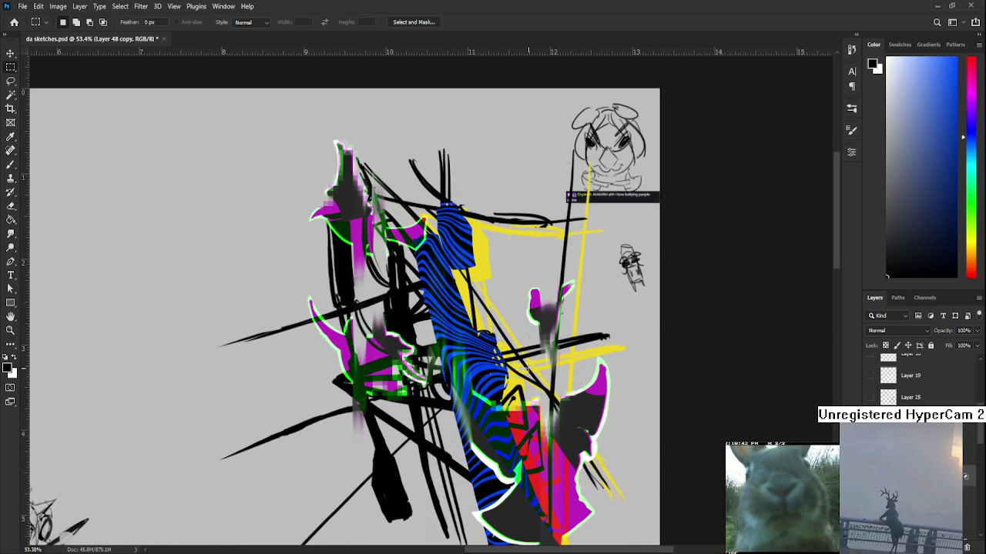
{"action": "scroll", "coordinate": [530, 354], "scroll_direction": "down", "scroll_amount": 3}
{"action": "scroll", "coordinate": [347, 370], "scroll_direction": "up", "scroll_amount": 1}
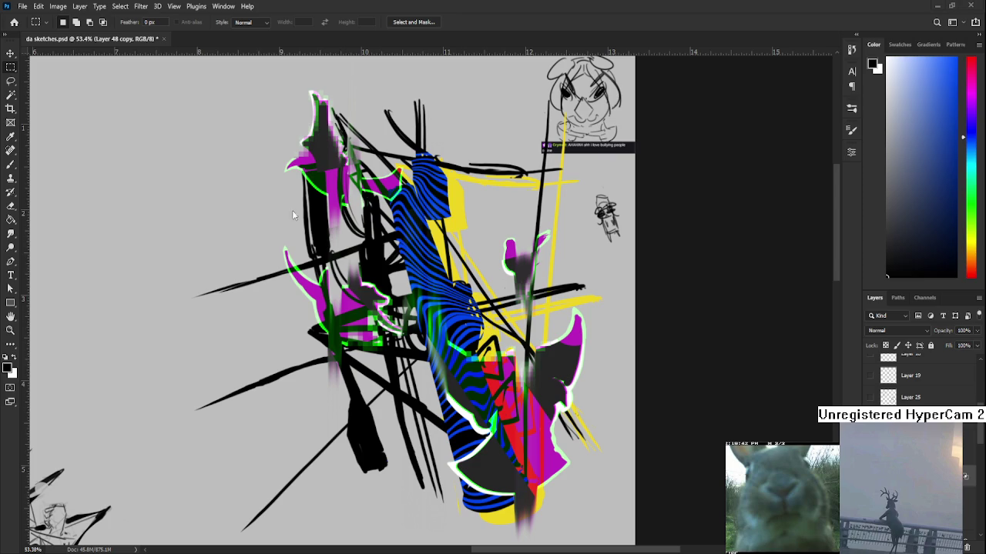
{"action": "scroll", "coordinate": [371, 353], "scroll_direction": "down", "scroll_amount": 1}
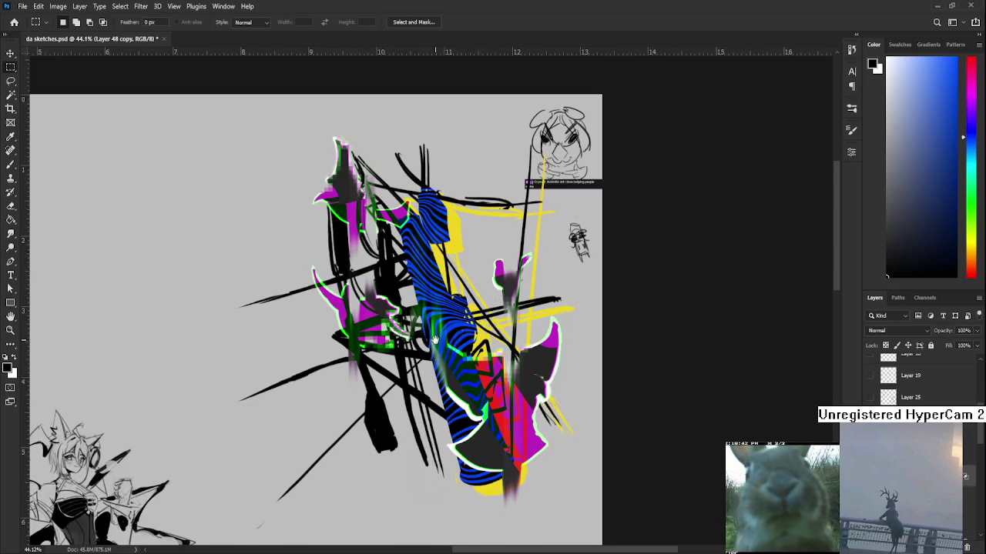
{"action": "scroll", "coordinate": [370, 352], "scroll_direction": "down", "scroll_amount": 1}
{"action": "scroll", "coordinate": [371, 352], "scroll_direction": "up", "scroll_amount": 1}
{"action": "scroll", "coordinate": [370, 352], "scroll_direction": "up", "scroll_amount": 1}
{"action": "scroll", "coordinate": [371, 353], "scroll_direction": "up", "scroll_amount": 2}
{"action": "key", "text": "r"}
{"action": "mouse_move", "coordinate": [371, 352]}
{"action": "left_mouse_down"}
{"action": "mouse_move", "coordinate": [380, 469]}
{"action": "mouse_move", "coordinate": [499, 481]}
{"action": "left_mouse_up"}
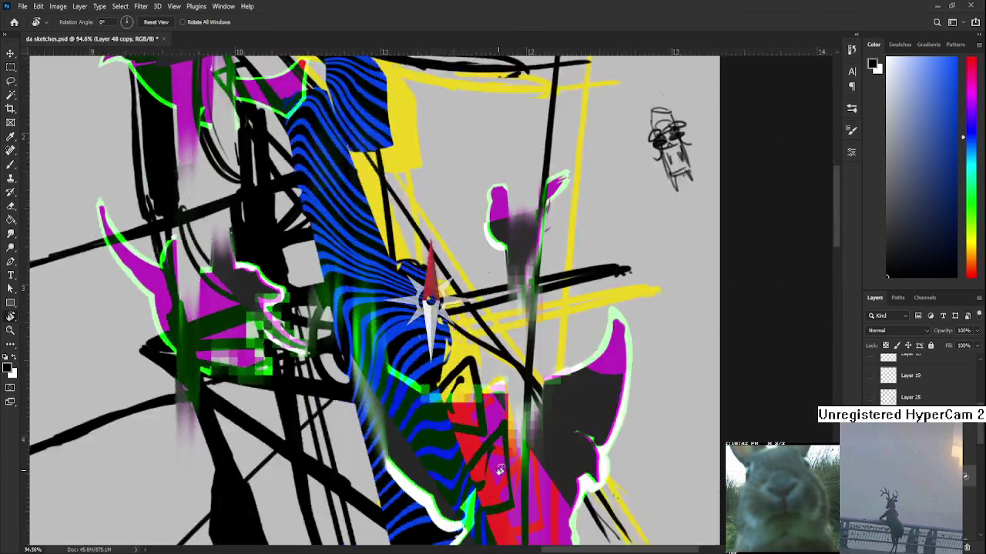
{"action": "scroll", "coordinate": [499, 482], "scroll_direction": "down", "scroll_amount": 2}
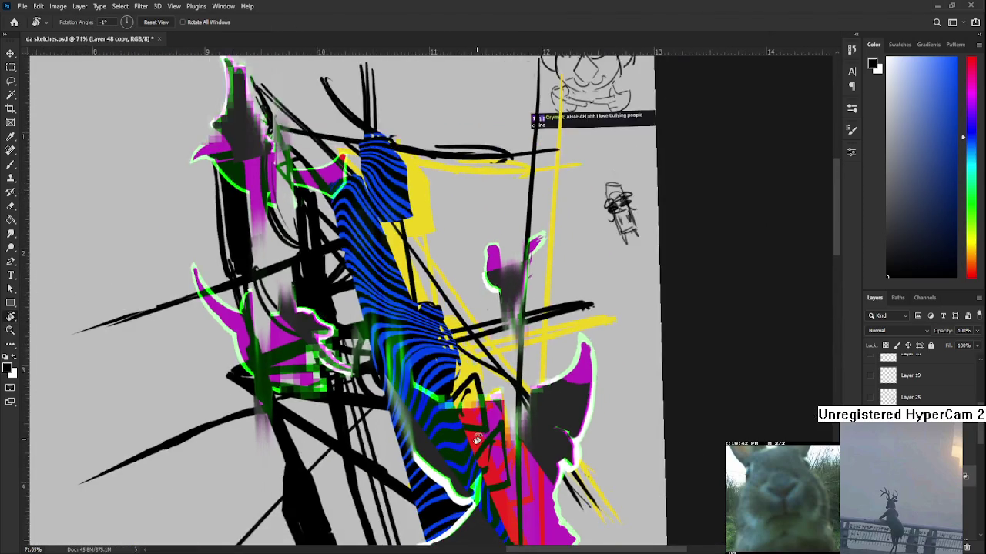
{"action": "scroll", "coordinate": [508, 473], "scroll_direction": "down", "scroll_amount": 2}
{"action": "scroll", "coordinate": [542, 459], "scroll_direction": "down", "scroll_amount": 1}
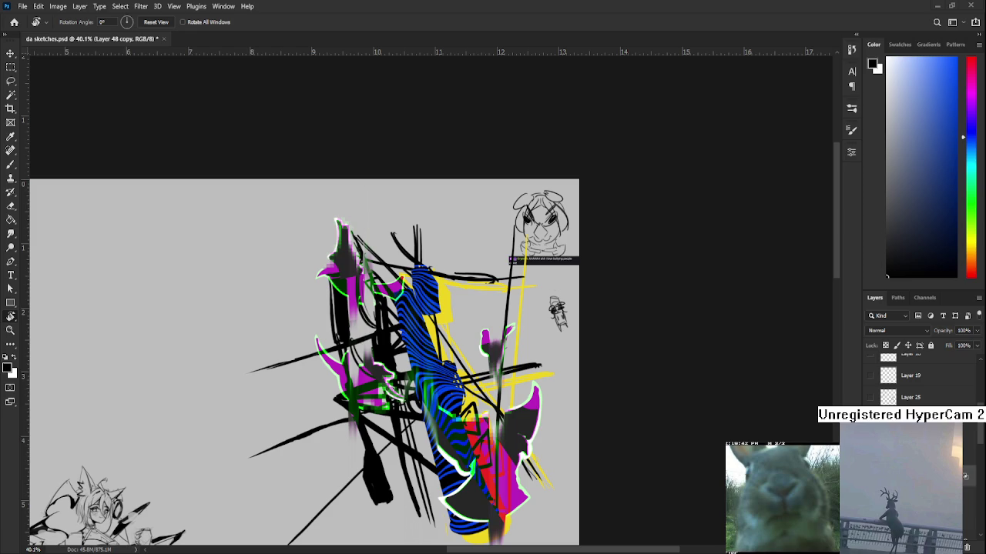
{"action": "scroll", "coordinate": [441, 443], "scroll_direction": "up", "scroll_amount": 3}
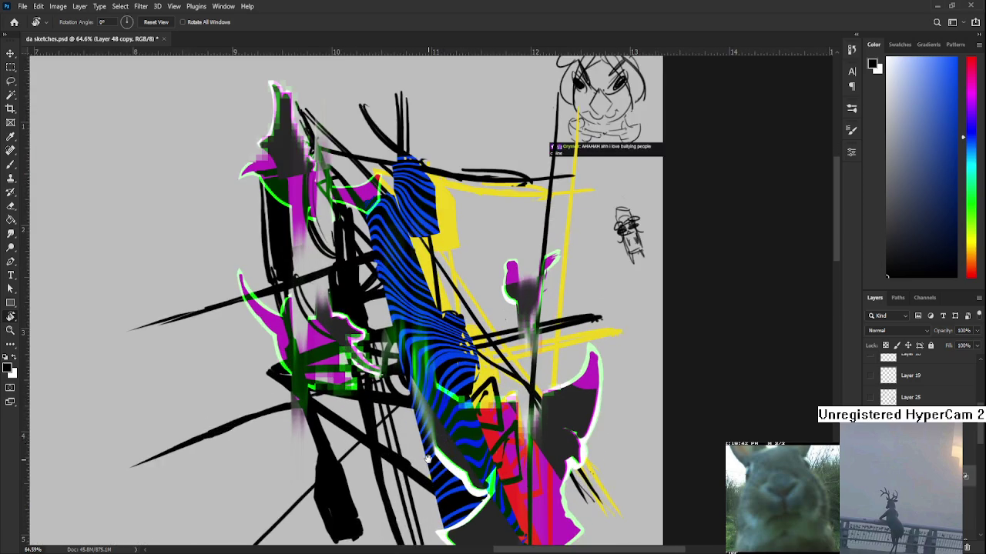
Fit the whole sketch page in the window with Ctrl+0.
{"action": "scroll", "coordinate": [424, 333], "scroll_direction": "down", "scroll_amount": 2}
{"action": "scroll", "coordinate": [424, 333], "scroll_direction": "down", "scroll_amount": 3}
{"action": "scroll", "coordinate": [377, 420], "scroll_direction": "down", "scroll_amount": 2}
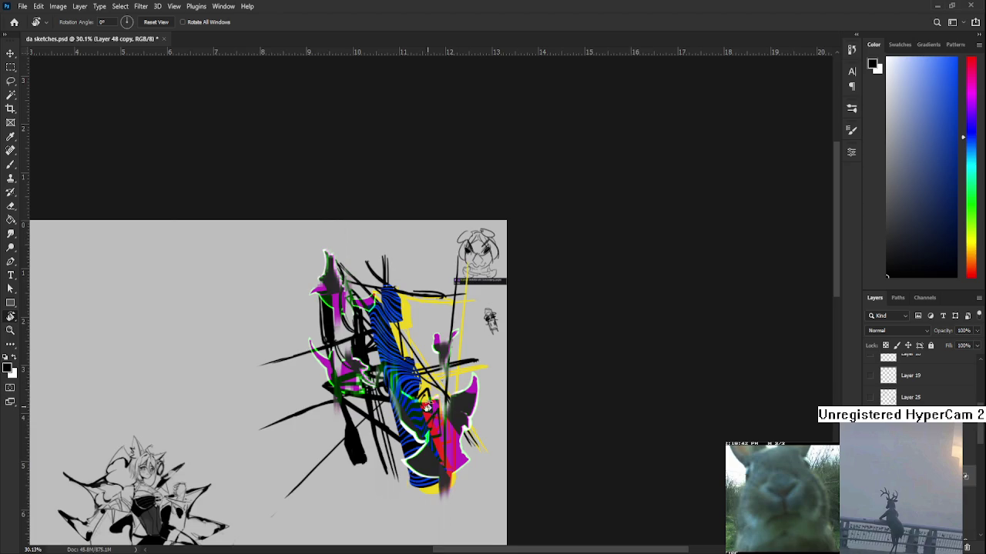
{"action": "key", "text": "ctrl+0"}
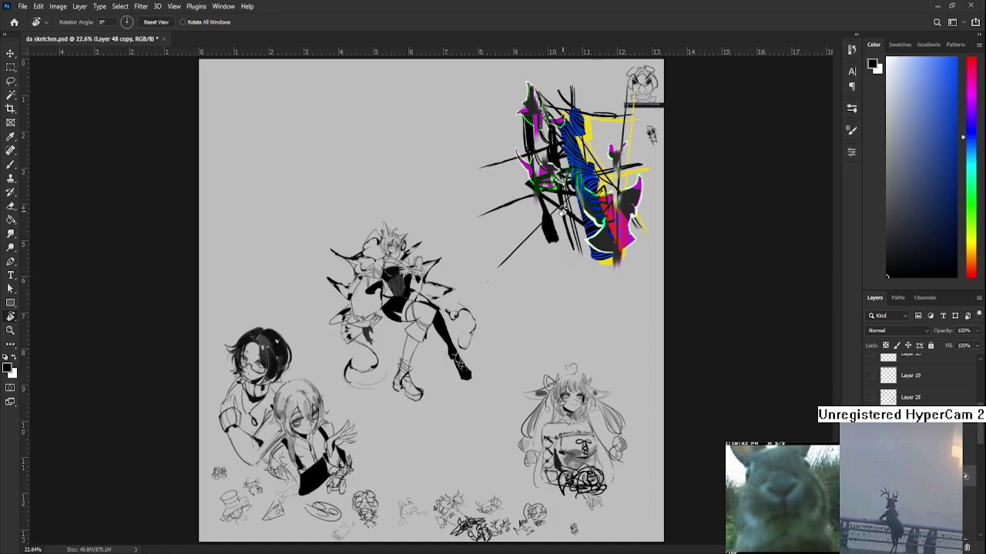
Zoom back into the artwork and make Layer 49 the working layer.
{"action": "scroll", "coordinate": [562, 212], "scroll_direction": "up", "scroll_amount": 1}
{"action": "scroll", "coordinate": [560, 213], "scroll_direction": "up", "scroll_amount": 1}
{"action": "scroll", "coordinate": [490, 324], "scroll_direction": "up", "scroll_amount": 1}
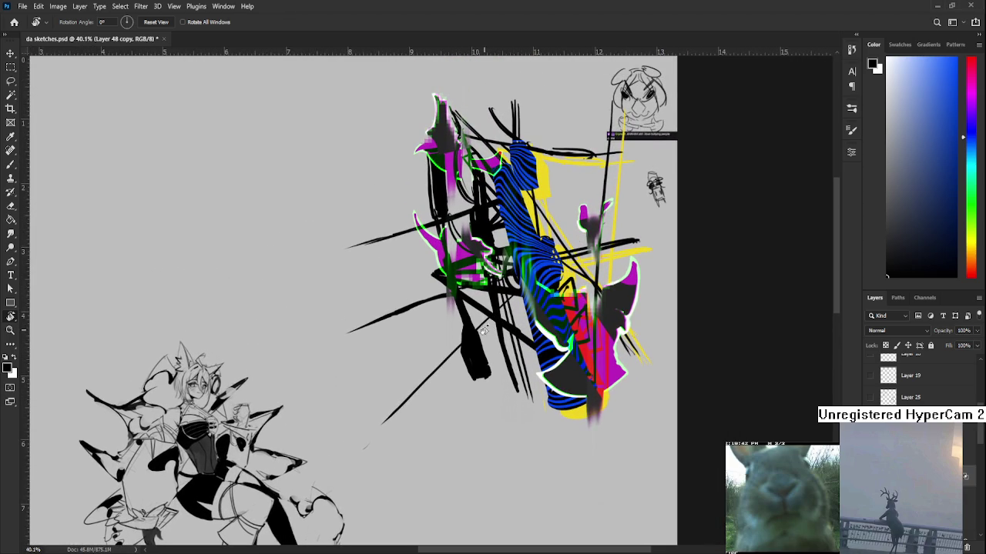
{"action": "scroll", "coordinate": [965, 476], "scroll_direction": "up", "scroll_amount": 3}
{"action": "scroll", "coordinate": [965, 476], "scroll_direction": "up", "scroll_amount": 2}
{"action": "scroll", "coordinate": [965, 486], "scroll_direction": "down", "scroll_amount": 3}
{"action": "scroll", "coordinate": [965, 485], "scroll_direction": "down", "scroll_amount": 1}
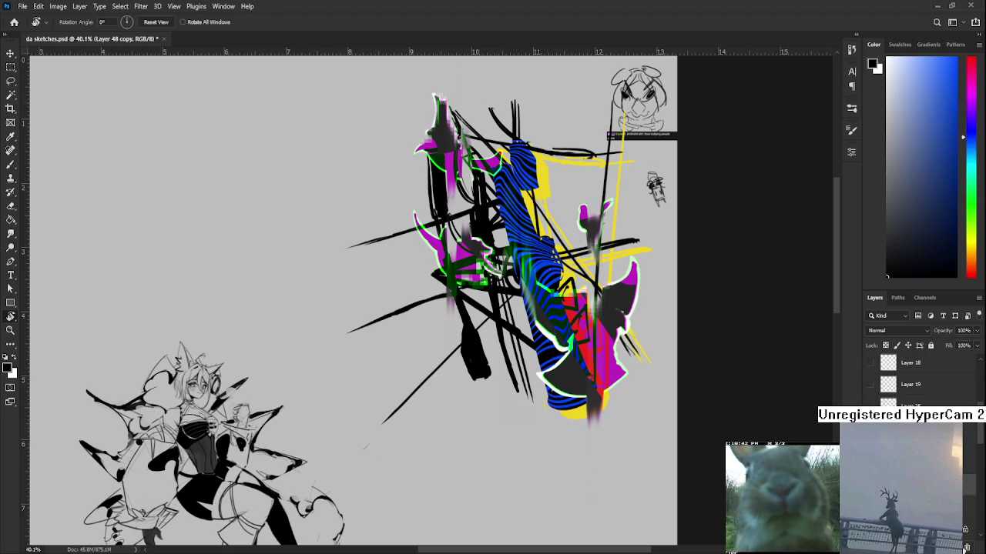
{"action": "left_click", "coordinate": [965, 507]}
{"action": "mouse_move", "coordinate": [501, 304]}
{"action": "left_mouse_down"}
{"action": "mouse_move", "coordinate": [412, 266]}
{"action": "mouse_move", "coordinate": [444, 156]}
{"action": "left_mouse_up"}
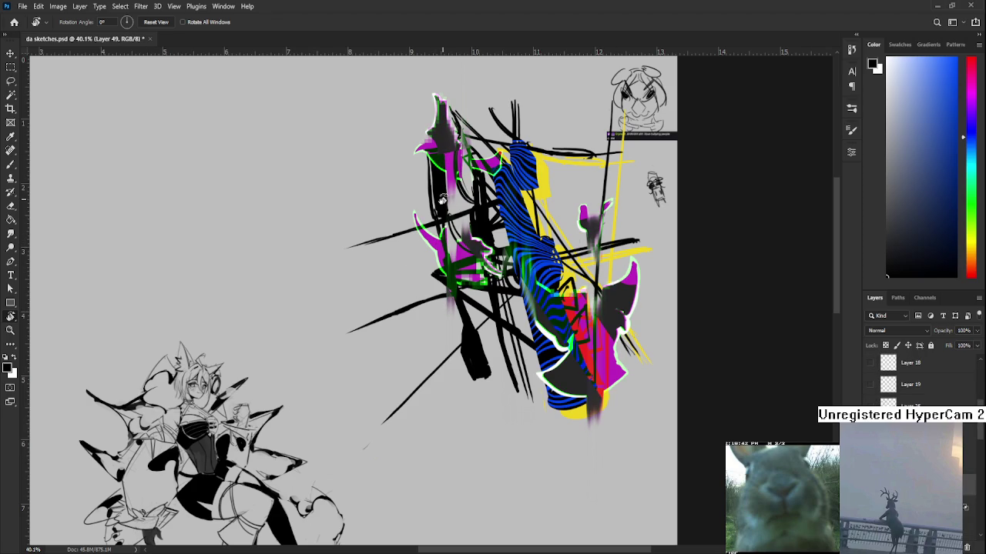
Make and clear a thin test selection, then switch to the Type tool (Adobe Thai, 16 pt).
{"action": "key", "text": "m"}
{"action": "left_click_drag", "start_coordinate": [432, 332], "coordinate": [445, 401]}
{"action": "key", "text": "ctrl+d"}
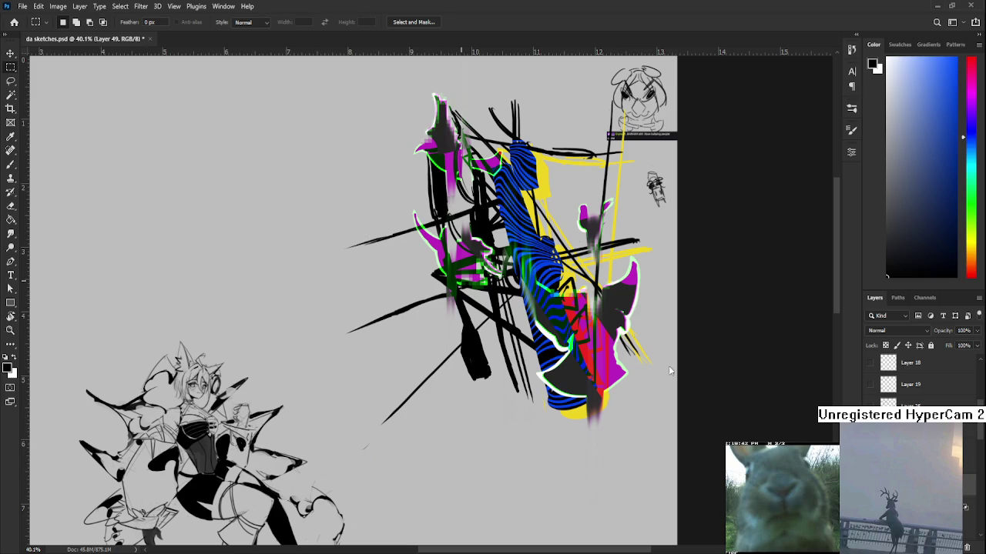
{"action": "key", "text": "b"}
{"action": "key", "text": "t"}
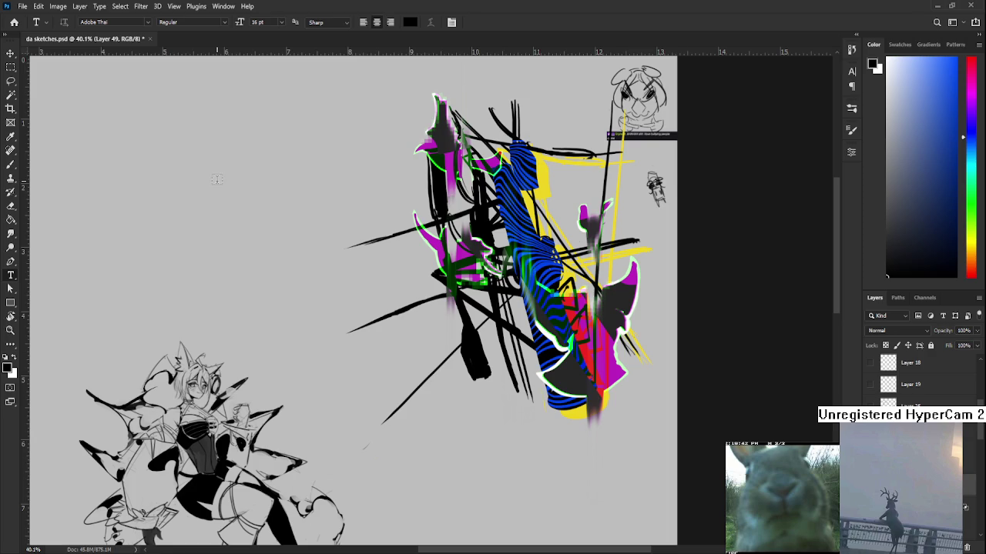
{"action": "left_click", "coordinate": [216, 179]}
{"action": "type", "text": "t"}
{"action": "left_click_drag", "start_coordinate": [140, 132], "coordinate": [386, 290]}
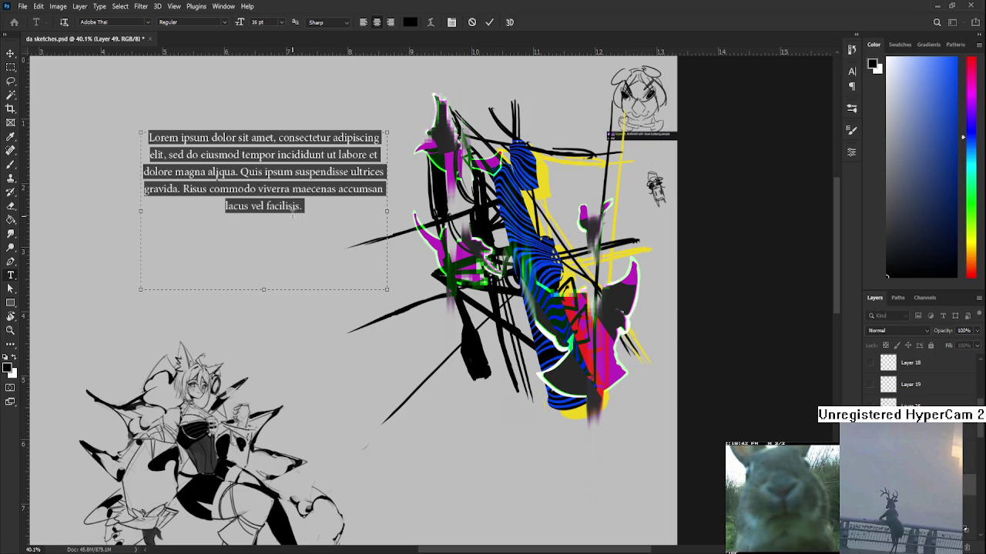
{"action": "key", "text": "BackSpace"}
{"action": "type", "text": "голубь"}
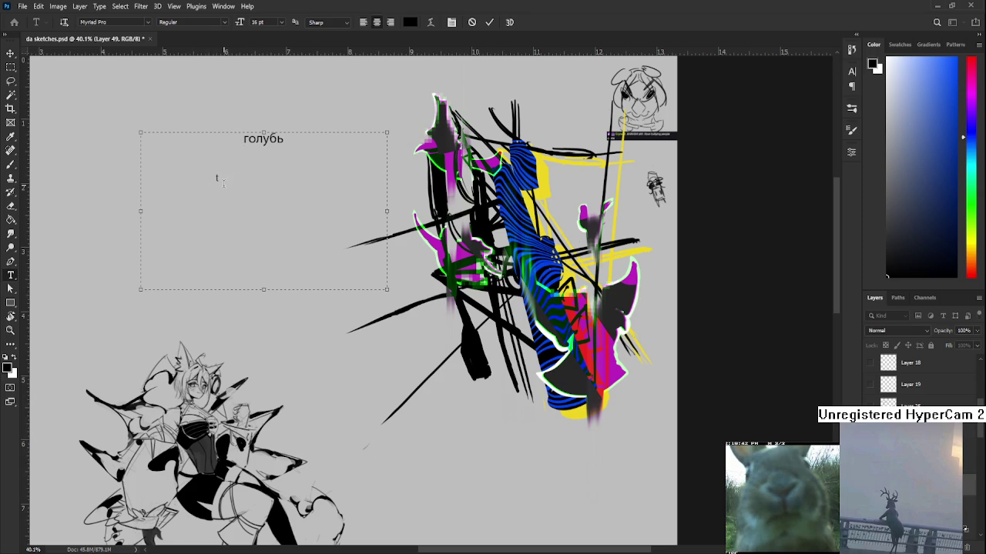
{"action": "left_click", "coordinate": [277, 304]}
{"action": "key", "text": "ctrl+z"}
{"action": "scroll", "coordinate": [224, 205], "scroll_direction": "up", "scroll_amount": 2}
{"action": "left_click_drag", "start_coordinate": [117, 156], "coordinate": [405, 343]}
{"action": "type", "text": "голубь"}
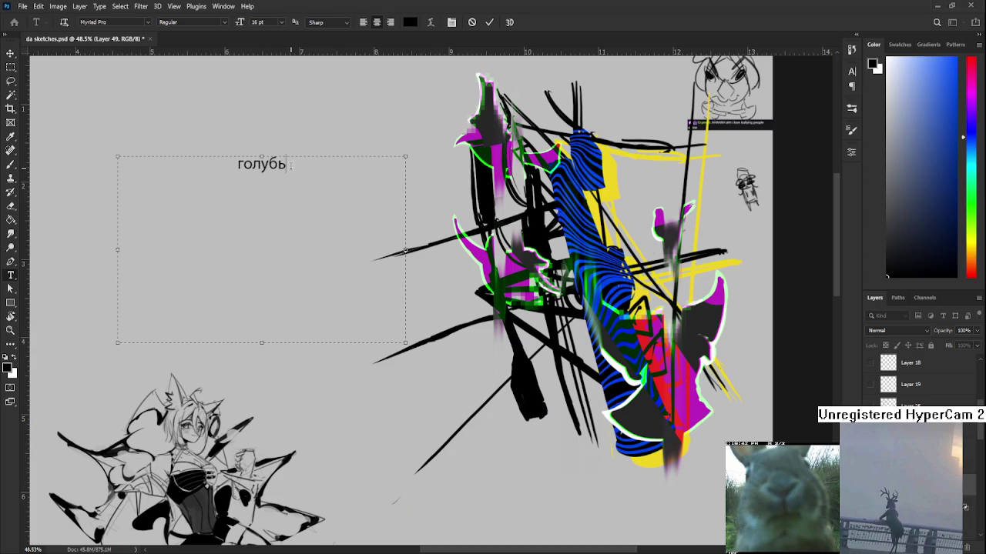
{"action": "double_click", "coordinate": [268, 165]}
{"action": "left_click", "coordinate": [148, 24]}
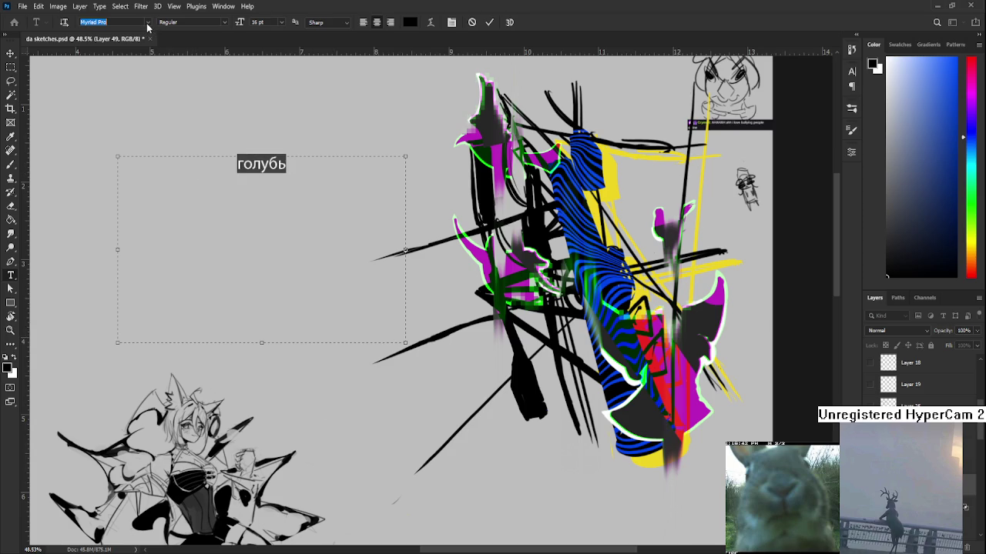
{"action": "key", "text": "Up"}
{"action": "key", "text": "Up"}
{"action": "key", "text": "Up"}
{"action": "key", "text": "Down"}
{"action": "key", "text": "Down"}
{"action": "key", "text": "Down"}
{"action": "scroll", "coordinate": [214, 173], "scroll_direction": "up", "scroll_amount": 1}
{"action": "left_click", "coordinate": [279, 163]}
{"action": "key", "text": "ctrl+a"}
{"action": "key", "text": "BackSpace"}
{"action": "key", "text": "Escape"}
{"action": "scroll", "coordinate": [319, 177], "scroll_direction": "down", "scroll_amount": 1}
{"action": "scroll", "coordinate": [308, 231], "scroll_direction": "down", "scroll_amount": 1}
{"action": "scroll", "coordinate": [285, 280], "scroll_direction": "down", "scroll_amount": 1}
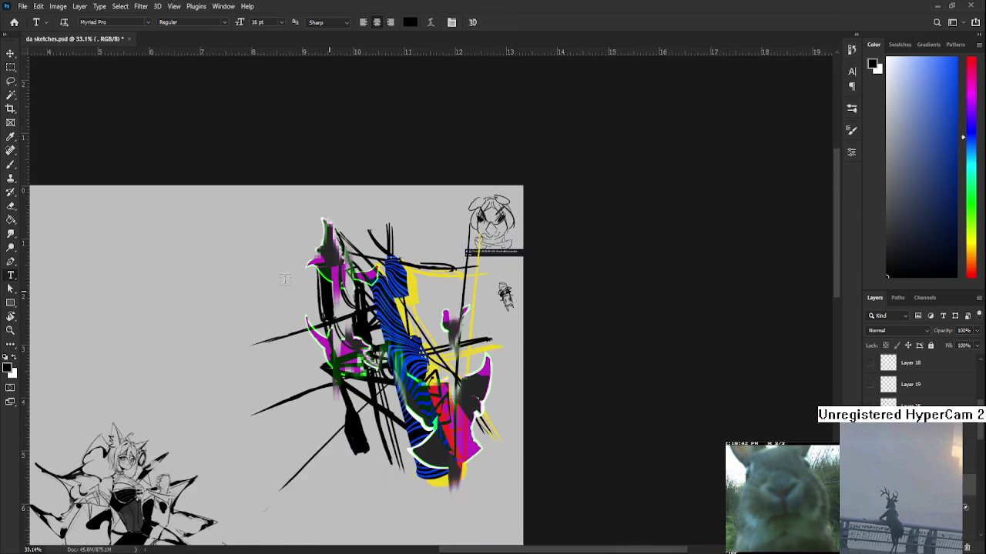
{"action": "scroll", "coordinate": [254, 277], "scroll_direction": "left", "scroll_amount": 3}
{"action": "left_click_drag", "start_coordinate": [336, 245], "coordinate": [497, 358]}
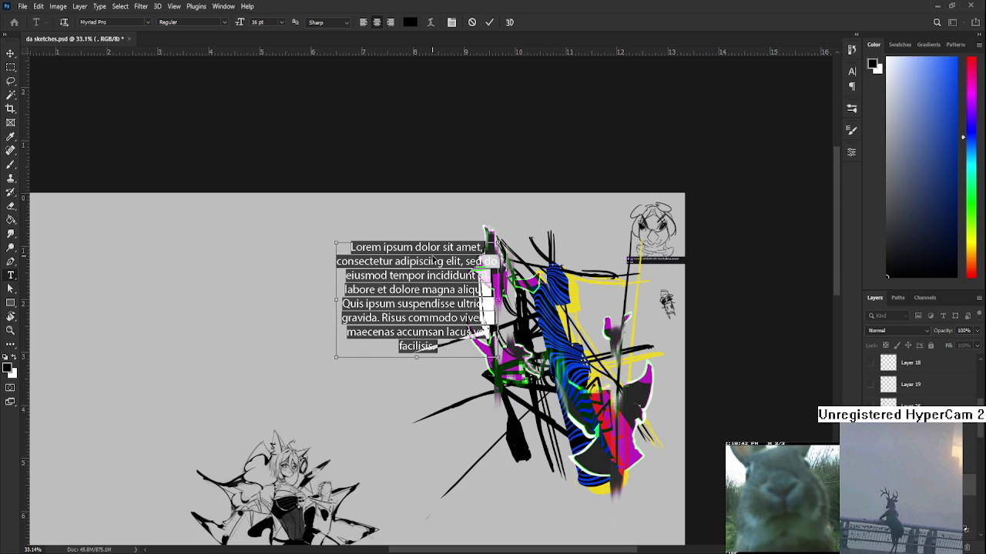
Type the word голубь and try a different font, reverting to Myriad Pro.
{"action": "type", "text": "голубь"}
{"action": "left_click", "coordinate": [119, 21]}
{"action": "type", "text": "GM"}
{"action": "key", "text": "Return"}
Cycle through fonts and set голубь in Bahnschrift Bold Condensed.
{"action": "left_click", "coordinate": [145, 23]}
{"action": "key", "text": "Up"}
{"action": "key", "text": "Up"}
{"action": "key", "text": "Up"}
{"action": "key", "text": "Down"}
{"action": "key", "text": "Down"}
{"action": "key", "text": "Down"}
{"action": "key", "text": "Down"}
{"action": "key", "text": "Down"}
{"action": "key", "text": "Down"}
{"action": "key", "text": "Down"}
{"action": "key", "text": "Down"}
{"action": "key", "text": "Down"}
{"action": "key", "text": "Down"}
{"action": "key", "text": "Down"}
{"action": "key", "text": "Down"}
{"action": "key", "text": "Down"}
{"action": "key", "text": "Down"}
{"action": "key", "text": "Down"}
{"action": "key", "text": "Down"}
{"action": "key", "text": "Down"}
{"action": "key", "text": "Down"}
{"action": "key", "text": "Down"}
{"action": "key", "text": "Down"}
{"action": "key", "text": "Down"}
{"action": "key", "text": "Down"}
{"action": "key", "text": "Down"}
{"action": "key", "text": "Down"}
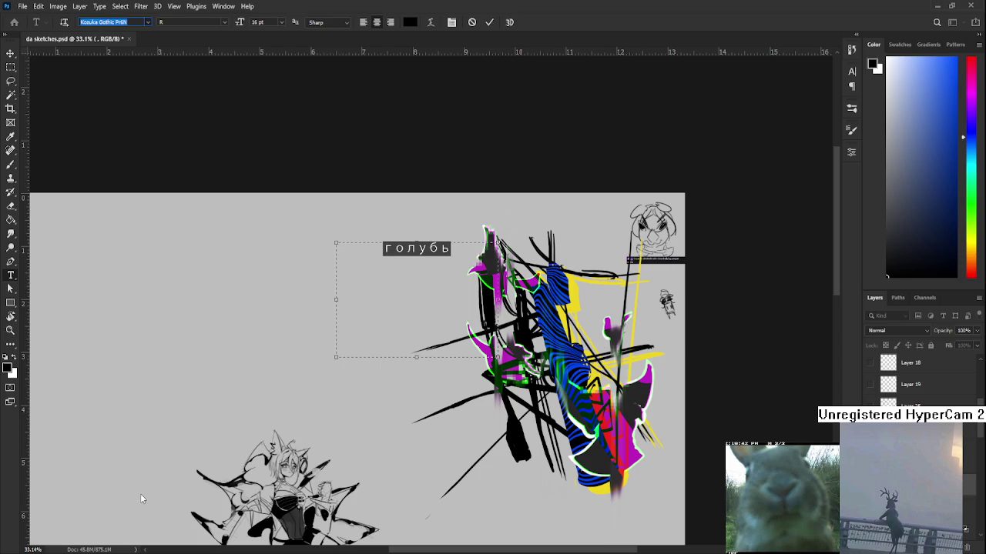
{"action": "key", "text": "Down"}
{"action": "key", "text": "Down"}
{"action": "key", "text": "Down"}
{"action": "key", "text": "Down"}
{"action": "key", "text": "Down"}
{"action": "key", "text": "Down"}
{"action": "key", "text": "Down"}
{"action": "key", "text": "Down"}
{"action": "key", "text": "Down"}
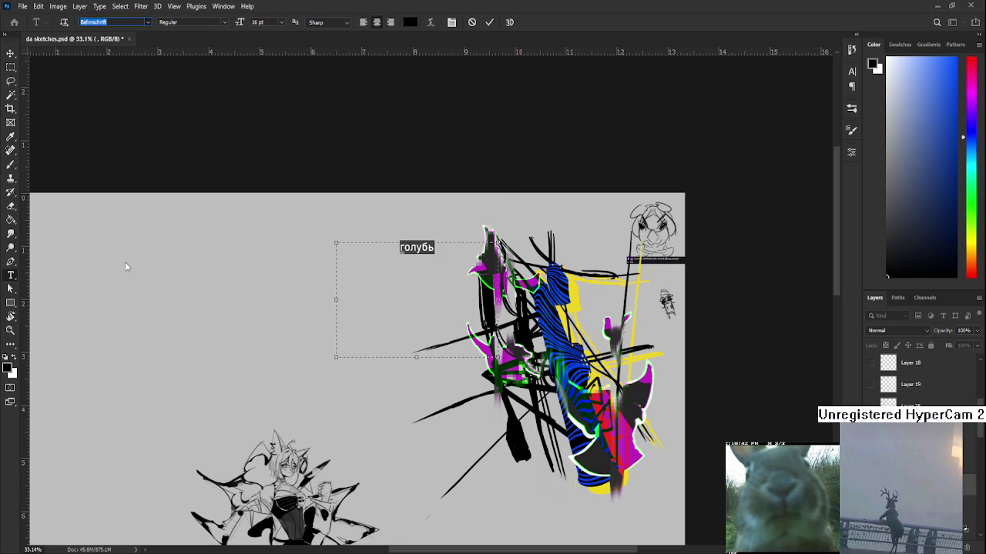
{"action": "key", "text": "Return"}
{"action": "key", "text": "End"}
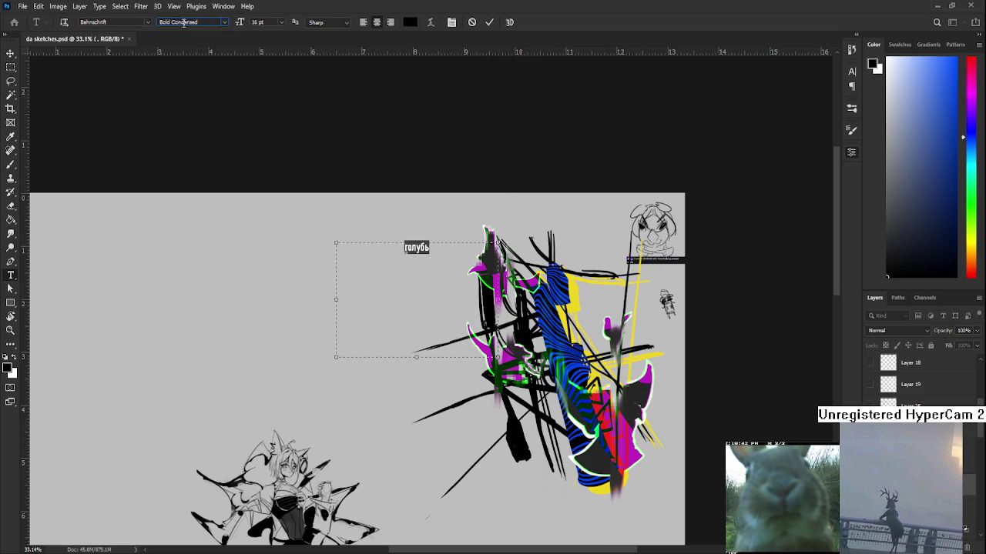
{"action": "type", "text": "b"}
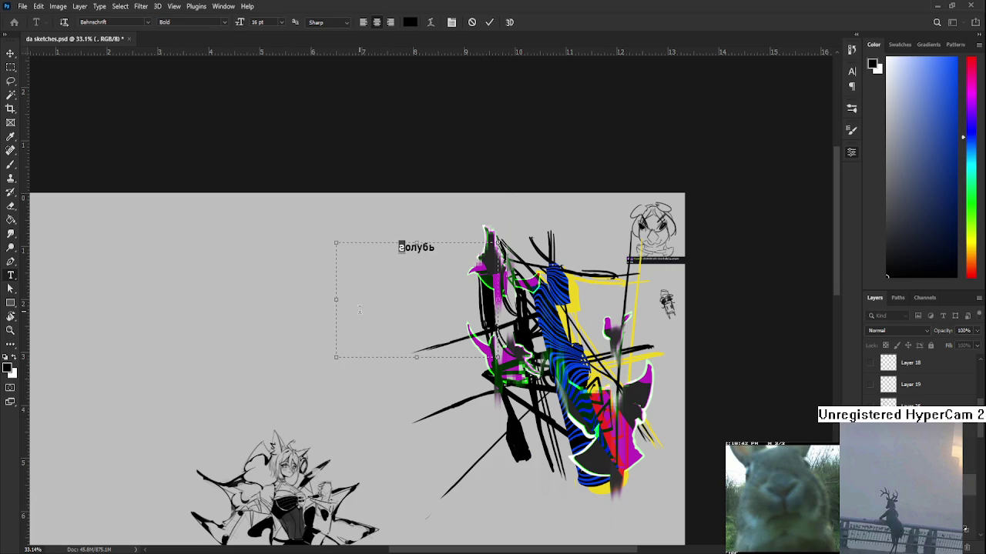
{"action": "key", "text": "End"}
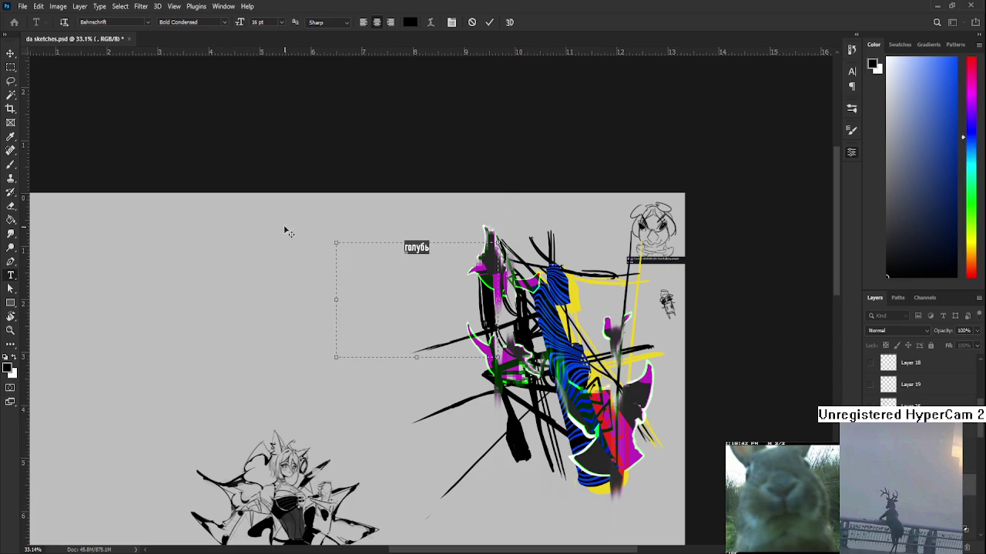
Commit голубь, scale it up to about 696% with Free Transform, and nudge it upward.
{"action": "type", "text": "b"}
{"action": "left_click", "coordinate": [176, 126]}
{"action": "scroll", "coordinate": [176, 126], "scroll_direction": "up", "scroll_amount": 5, "text": "alt"}
{"action": "scroll", "coordinate": [190, 247], "scroll_direction": "down", "scroll_amount": 1, "text": "alt"}
{"action": "scroll", "coordinate": [190, 247], "scroll_direction": "down", "scroll_amount": 2, "text": "alt"}
{"action": "key", "text": "ctrl+t"}
{"action": "scroll", "coordinate": [362, 322], "scroll_direction": "down", "scroll_amount": 3, "text": "alt"}
{"action": "left_click_drag", "start_coordinate": [364, 366], "coordinate": [609, 535]}
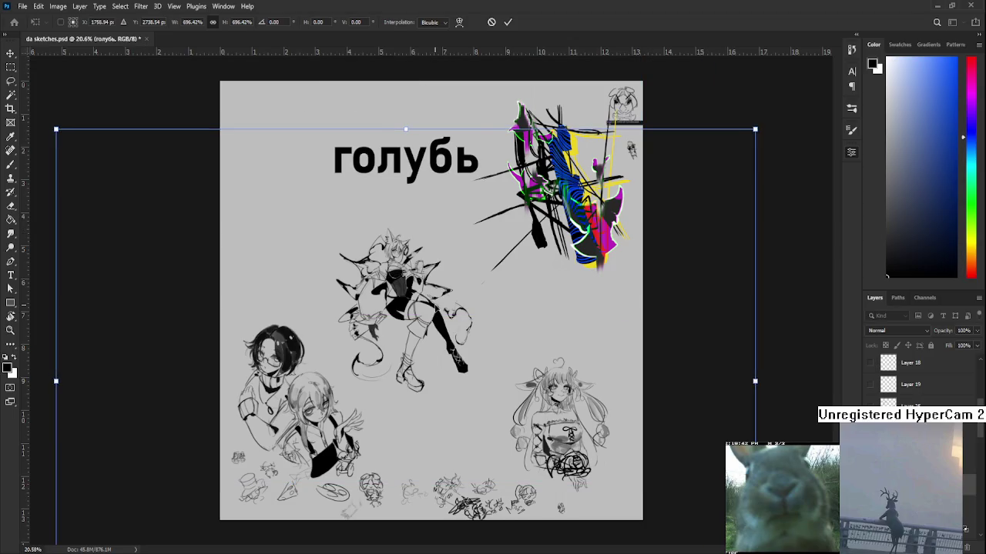
{"action": "mouse_move", "coordinate": [436, 160]}
{"action": "left_mouse_down"}
{"action": "mouse_move", "coordinate": [435, 141]}
{"action": "mouse_move", "coordinate": [374, 326]}
{"action": "left_mouse_up"}
{"action": "key", "text": "Return"}
Pan and zoom the view to centre the enlarged headline.
{"action": "key", "text": "t"}
{"action": "scroll", "coordinate": [434, 141], "scroll_direction": "up", "scroll_amount": 3, "text": "alt"}
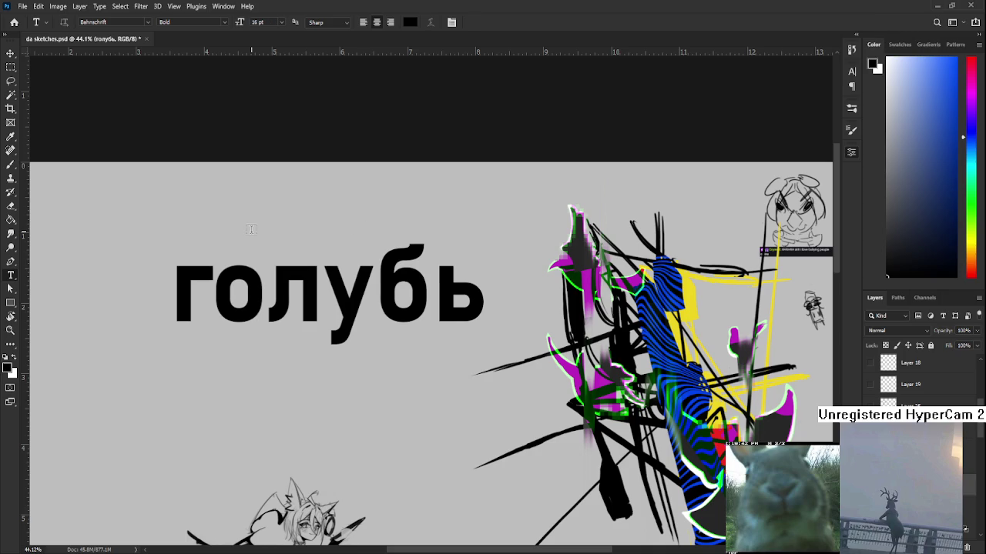
{"action": "scroll", "coordinate": [285, 208], "scroll_direction": "down", "scroll_amount": 3}
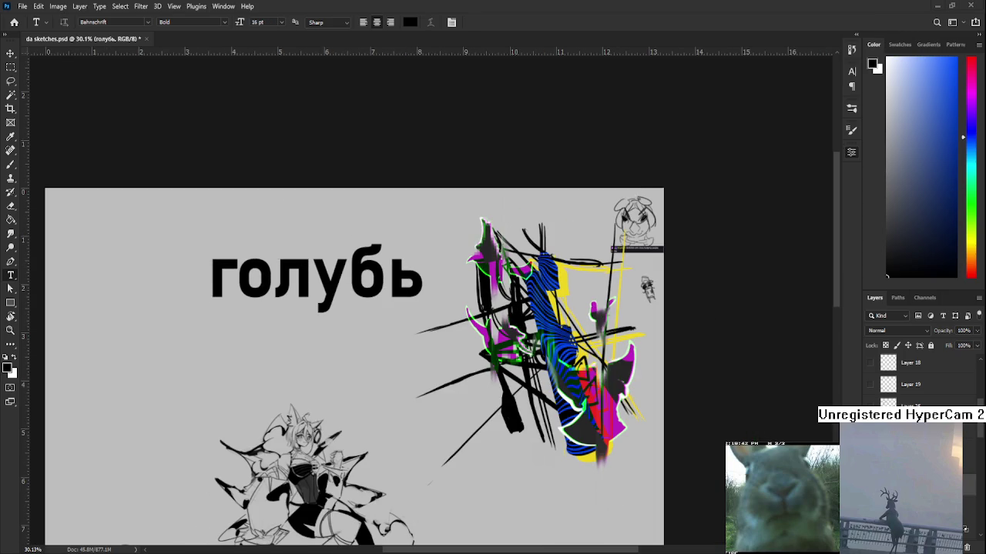
{"action": "scroll", "coordinate": [247, 273], "scroll_direction": "up", "scroll_amount": 2}
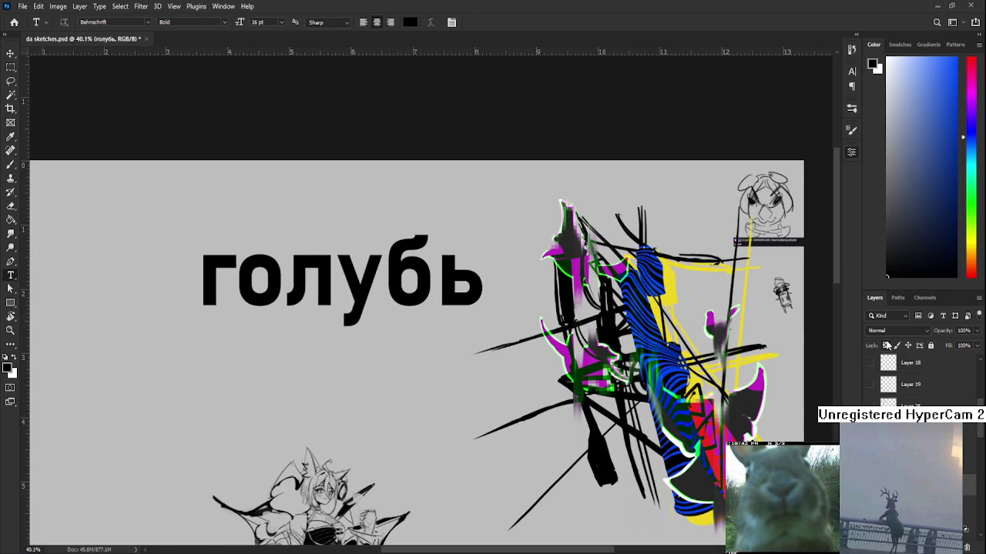
{"action": "left_click_drag", "start_coordinate": [416, 334], "coordinate": [521, 325]}
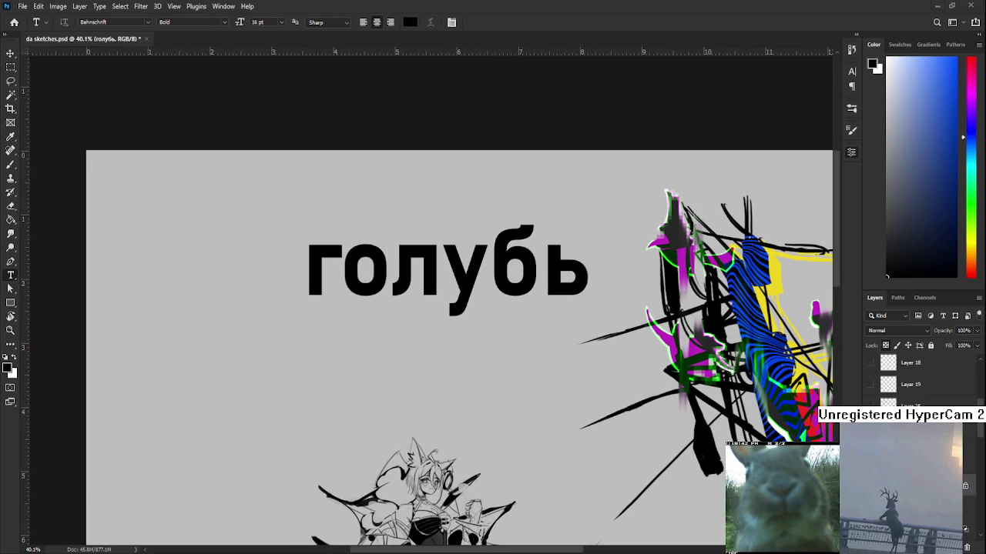
{"action": "key", "text": "m"}
{"action": "scroll", "coordinate": [293, 224], "scroll_direction": "up", "scroll_amount": 2}
{"action": "scroll", "coordinate": [291, 228], "scroll_direction": "up", "scroll_amount": 2}
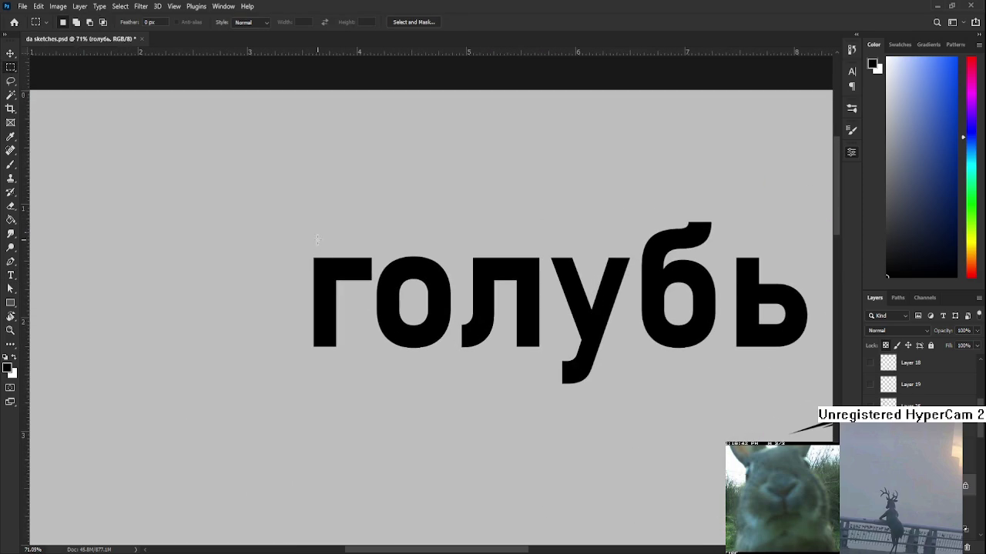
Select the top bar of г and try painting it bright blue, then undo.
{"action": "left_click_drag", "start_coordinate": [287, 223], "coordinate": [371, 280]}
{"action": "left_click", "coordinate": [929, 114]}
{"action": "left_click_drag", "start_coordinate": [929, 114], "coordinate": [946, 87]}
{"action": "key", "text": "b"}
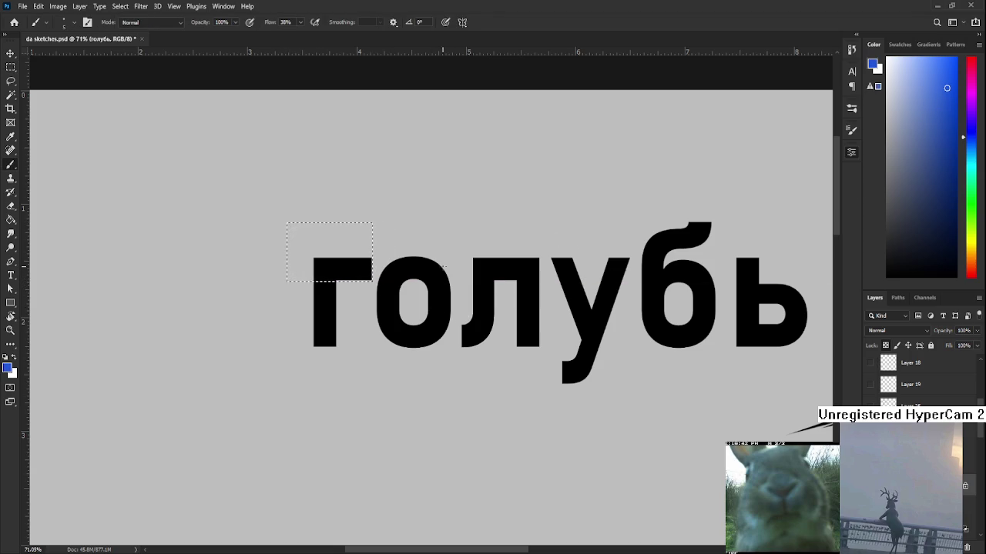
{"action": "key", "text": "]"}
{"action": "key", "text": "]"}
{"action": "key", "text": "]"}
{"action": "left_click_drag", "start_coordinate": [308, 249], "coordinate": [396, 231]}
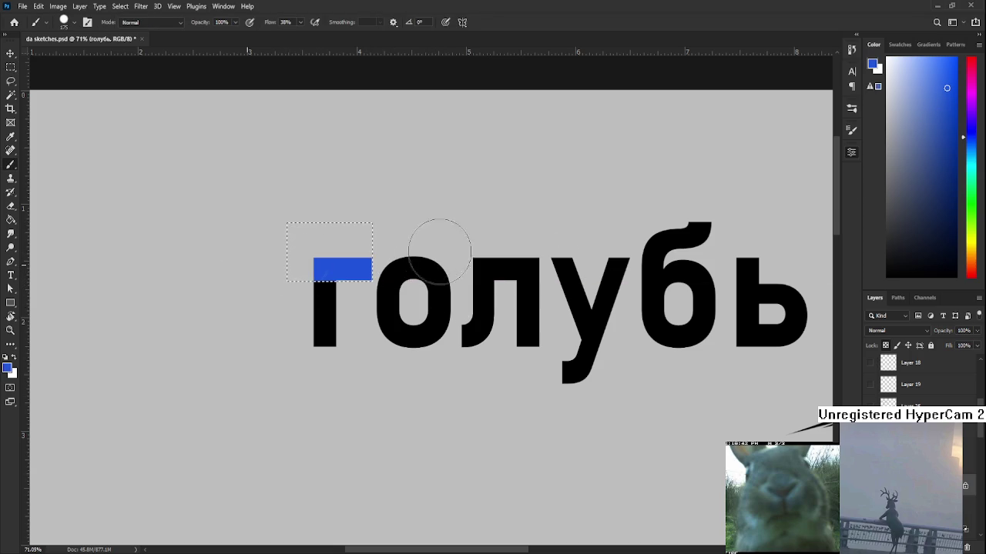
{"action": "key", "text": "ctrl+z"}
Sample blue from the striped bird drawing and paint the selected г top bar with it.
{"action": "left_click_drag", "start_coordinate": [502, 237], "coordinate": [308, 254]}
{"action": "scroll", "coordinate": [539, 308], "scroll_direction": "down", "scroll_amount": 3}
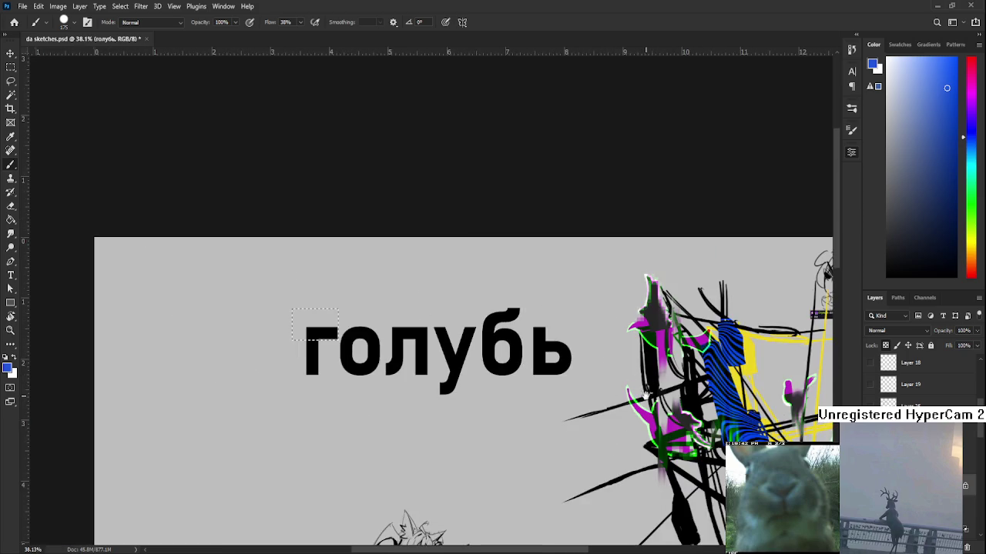
{"action": "scroll", "coordinate": [724, 393], "scroll_direction": "up", "scroll_amount": 2}
{"action": "scroll", "coordinate": [724, 392], "scroll_direction": "up", "scroll_amount": 3}
{"action": "left_click", "coordinate": [674, 433], "text": "alt"}
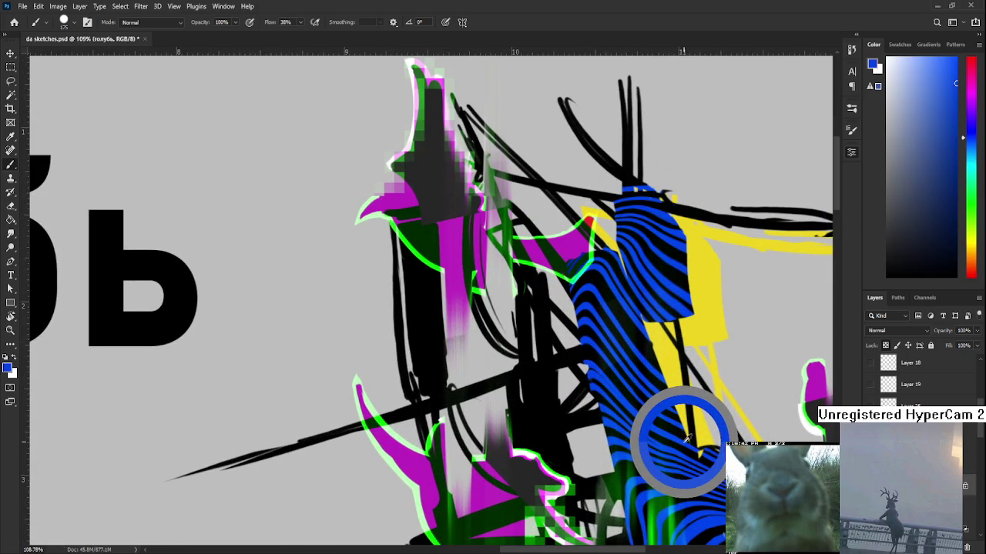
{"action": "scroll", "coordinate": [684, 438], "scroll_direction": "left", "scroll_amount": 5}
{"action": "scroll", "coordinate": [539, 416], "scroll_direction": "left", "scroll_amount": 5}
{"action": "scroll", "coordinate": [539, 416], "scroll_direction": "up", "scroll_amount": 1}
{"action": "scroll", "coordinate": [458, 402], "scroll_direction": "left", "scroll_amount": 1}
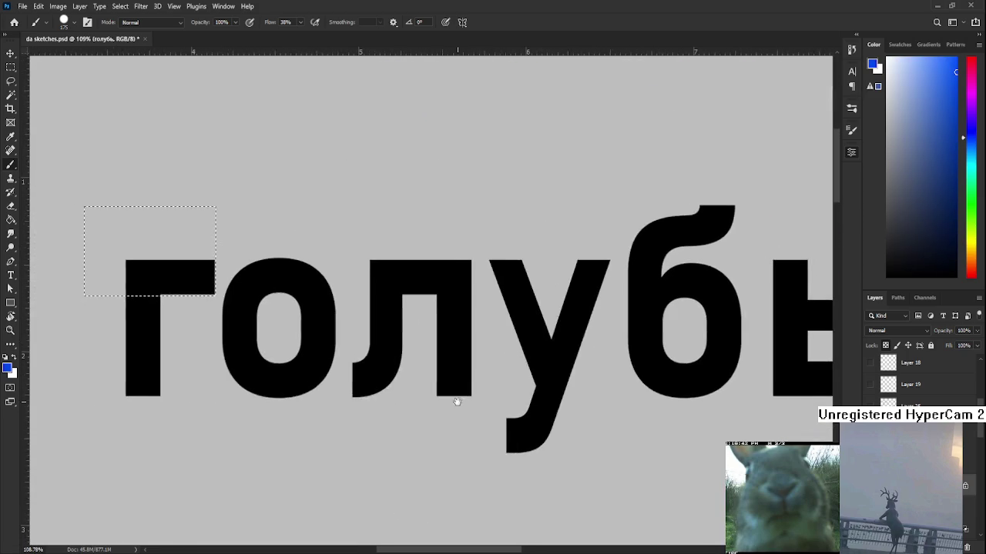
{"action": "scroll", "coordinate": [486, 370], "scroll_direction": "left", "scroll_amount": 2}
{"action": "left_click_drag", "start_coordinate": [374, 275], "coordinate": [501, 238]}
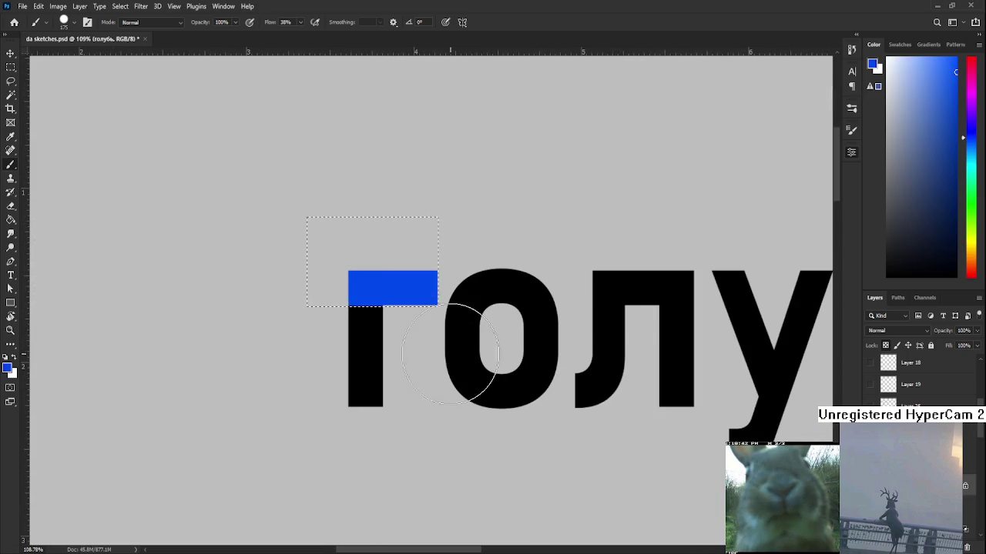
{"action": "key", "text": "ctrl+d"}
Select the upper part of the г stem and set white as the brush colour.
{"action": "key", "text": "l"}
{"action": "scroll", "coordinate": [451, 369], "scroll_direction": "right", "scroll_amount": 2}
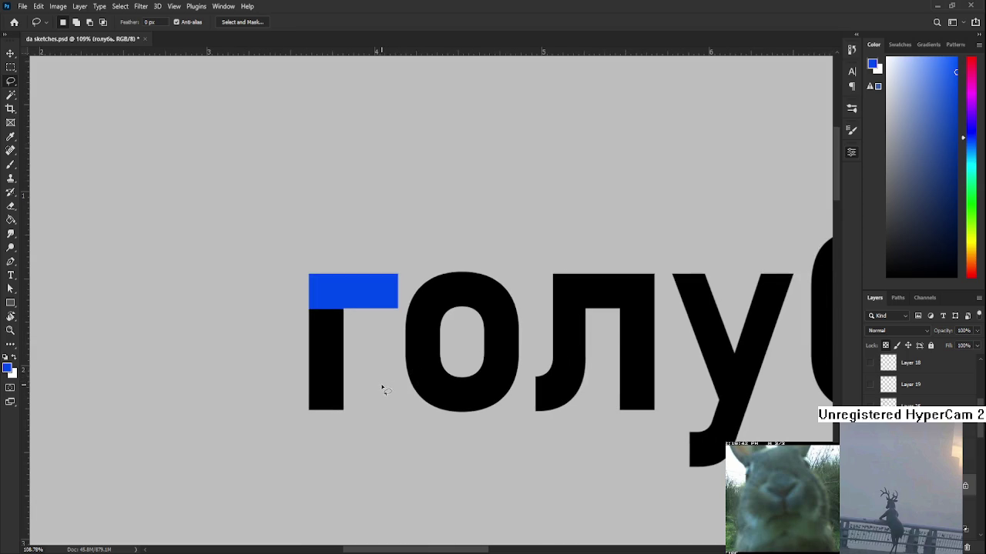
{"action": "key", "text": "m"}
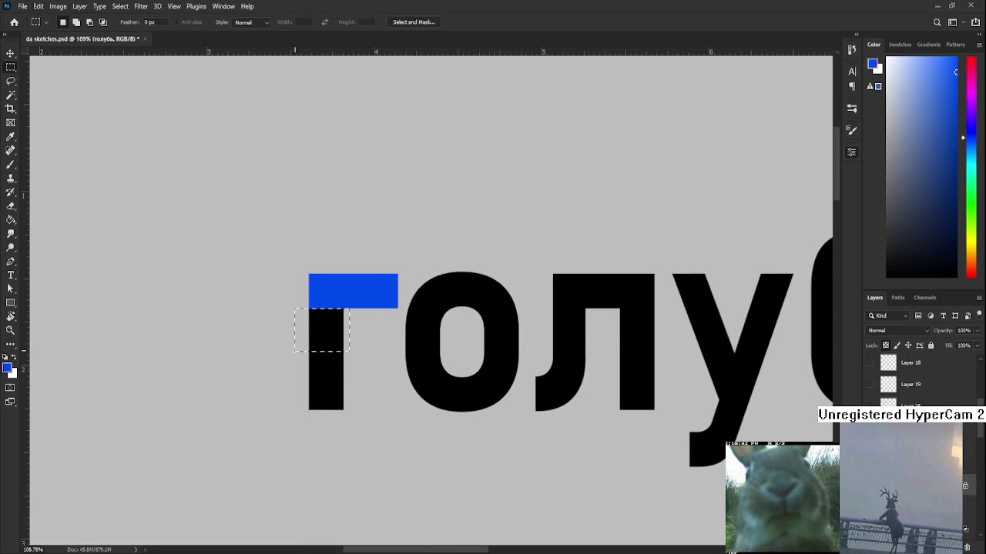
{"action": "mouse_move", "coordinate": [304, 309]}
{"action": "left_mouse_down"}
{"action": "mouse_move", "coordinate": [350, 365]}
{"action": "mouse_move", "coordinate": [315, 351]}
{"action": "left_mouse_up"}
{"action": "key", "text": "d"}
{"action": "key", "text": "x"}
{"action": "key", "text": "b"}
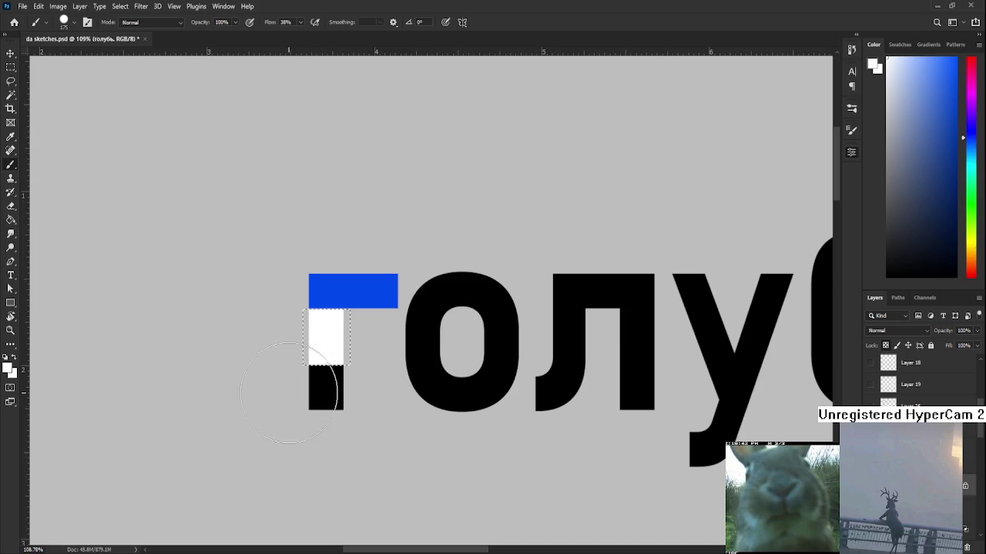
{"action": "key", "text": "ctrl+d"}
{"action": "key", "text": "l"}
{"action": "left_click_drag", "start_coordinate": [449, 403], "coordinate": [349, 428]}
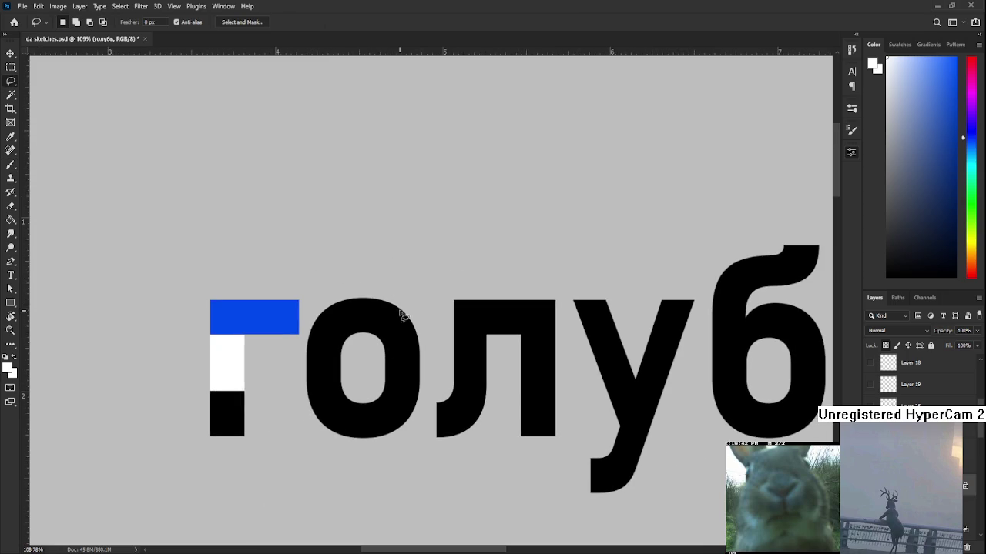
{"action": "scroll", "coordinate": [564, 454], "scroll_direction": "down", "scroll_amount": 2}
{"action": "scroll", "coordinate": [489, 424], "scroll_direction": "right", "scroll_amount": 5}
{"action": "scroll", "coordinate": [330, 407], "scroll_direction": "right", "scroll_amount": 2}
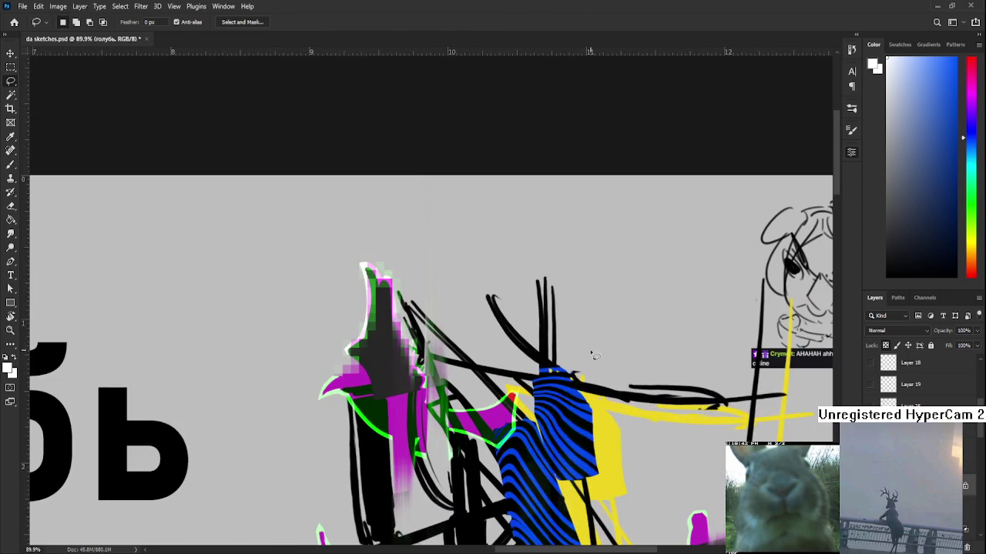
Sample yellow from the drawing and paint the letter о yellow with a smaller brush.
{"action": "key", "text": "b"}
{"action": "left_click", "coordinate": [594, 425], "text": "alt"}
{"action": "scroll", "coordinate": [570, 408], "scroll_direction": "down", "scroll_amount": 1}
{"action": "scroll", "coordinate": [570, 408], "scroll_direction": "left", "scroll_amount": 3}
{"action": "scroll", "coordinate": [508, 385], "scroll_direction": "left", "scroll_amount": 2}
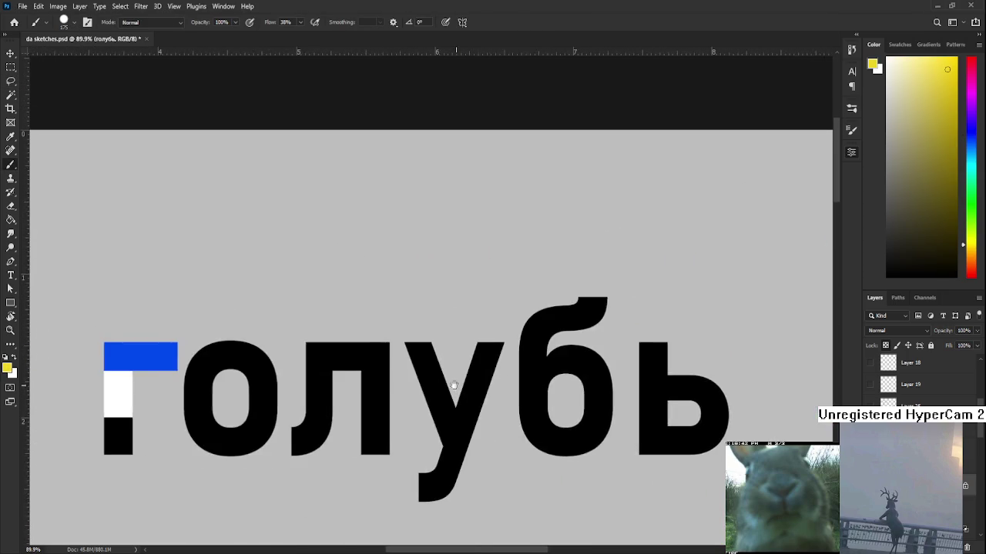
{"action": "scroll", "coordinate": [429, 362], "scroll_direction": "left", "scroll_amount": 2}
{"action": "scroll", "coordinate": [429, 362], "scroll_direction": "down", "scroll_amount": 1}
{"action": "key", "text": "bracketleft"}
{"action": "key", "text": "bracketleft"}
{"action": "mouse_move", "coordinate": [419, 351]}
{"action": "left_mouse_down"}
{"action": "mouse_move", "coordinate": [395, 389]}
{"action": "mouse_move", "coordinate": [435, 416]}
{"action": "left_mouse_up"}
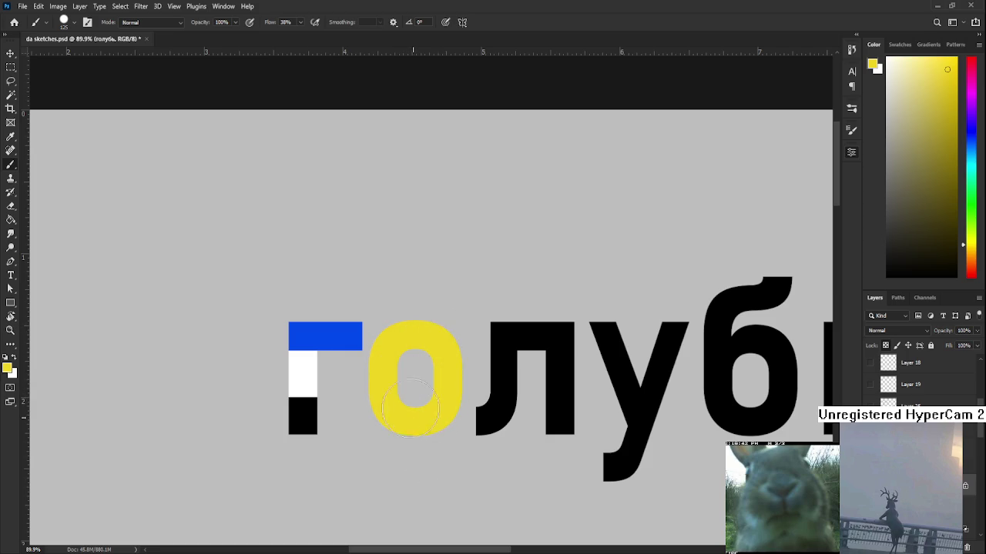
Select the right stem of л and paint it the г top bar's blue.
{"action": "scroll", "coordinate": [369, 435], "scroll_direction": "right", "scroll_amount": 1}
{"action": "left_click", "coordinate": [291, 335], "text": "alt"}
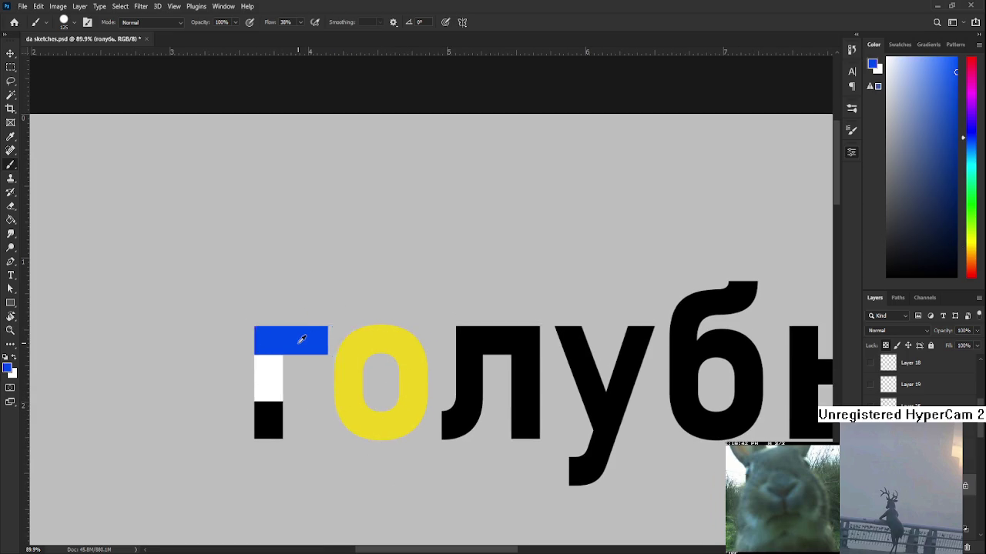
{"action": "left_click_drag", "start_coordinate": [464, 387], "coordinate": [372, 382]}
{"action": "key", "text": "m"}
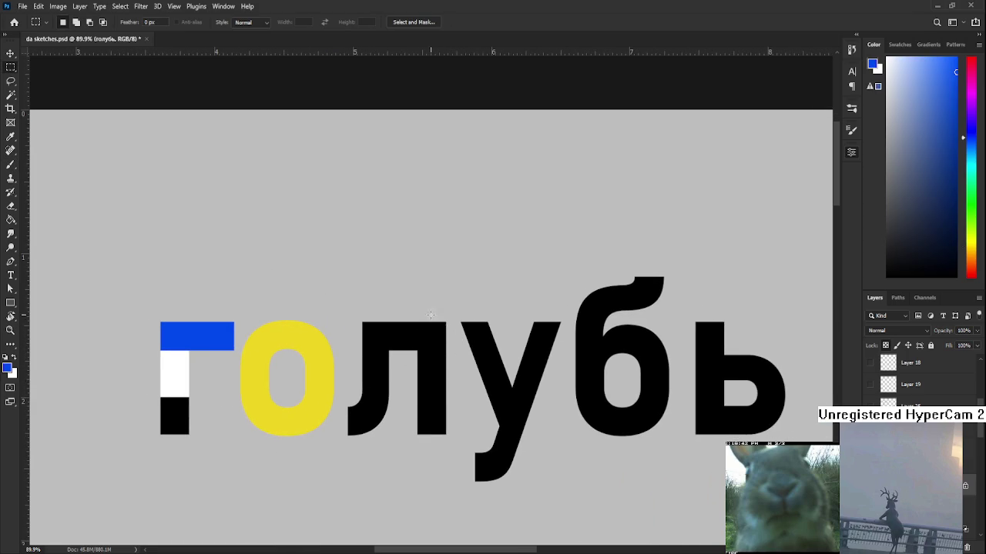
{"action": "left_click_drag", "start_coordinate": [423, 357], "coordinate": [452, 460]}
{"action": "key", "text": "Left"}
{"action": "key", "text": "Left"}
{"action": "key", "text": "Left"}
{"action": "key", "text": "b"}
{"action": "mouse_move", "coordinate": [435, 297]}
{"action": "left_mouse_down"}
{"action": "mouse_move", "coordinate": [422, 470]}
{"action": "mouse_move", "coordinate": [487, 435]}
{"action": "left_mouse_up"}
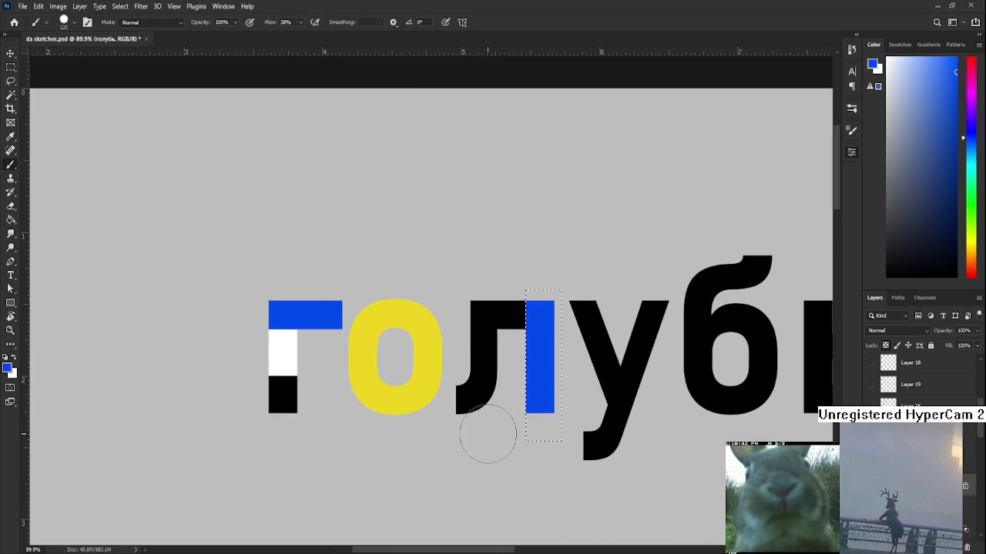
{"action": "key", "text": "l"}
{"action": "key", "text": "ctrl+d"}
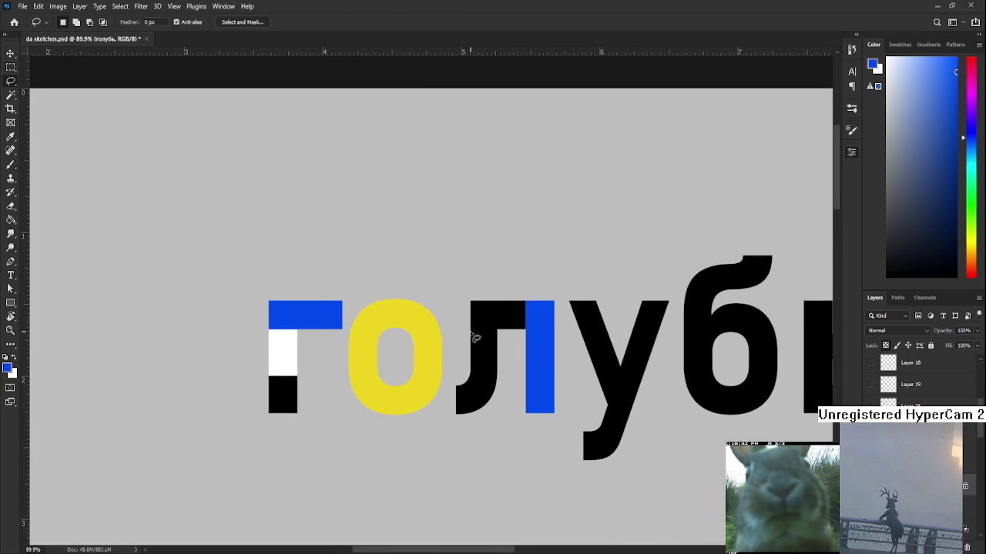
Try painting the left stem of л white, then undo it.
{"action": "key", "text": "m"}
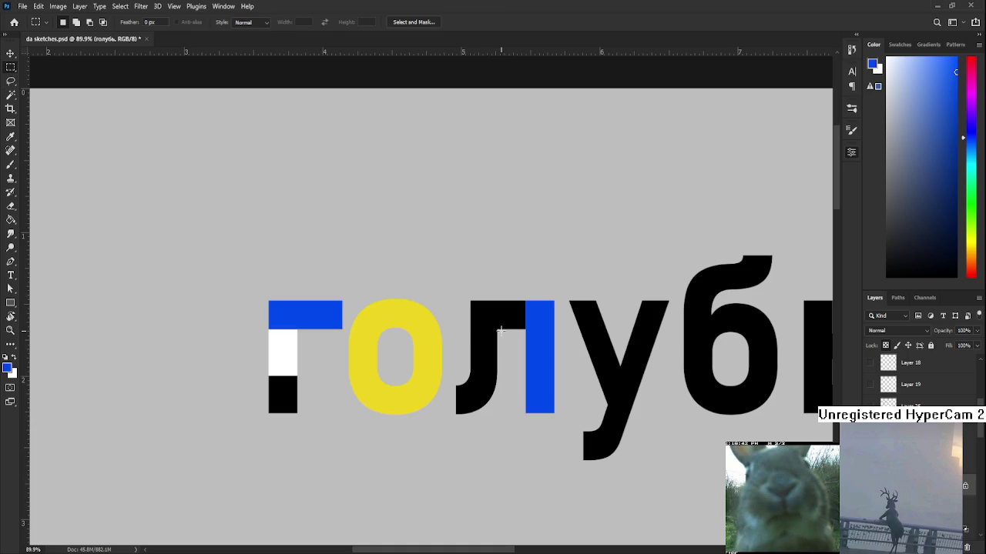
{"action": "left_click_drag", "start_coordinate": [491, 354], "coordinate": [452, 451]}
{"action": "key", "text": "b"}
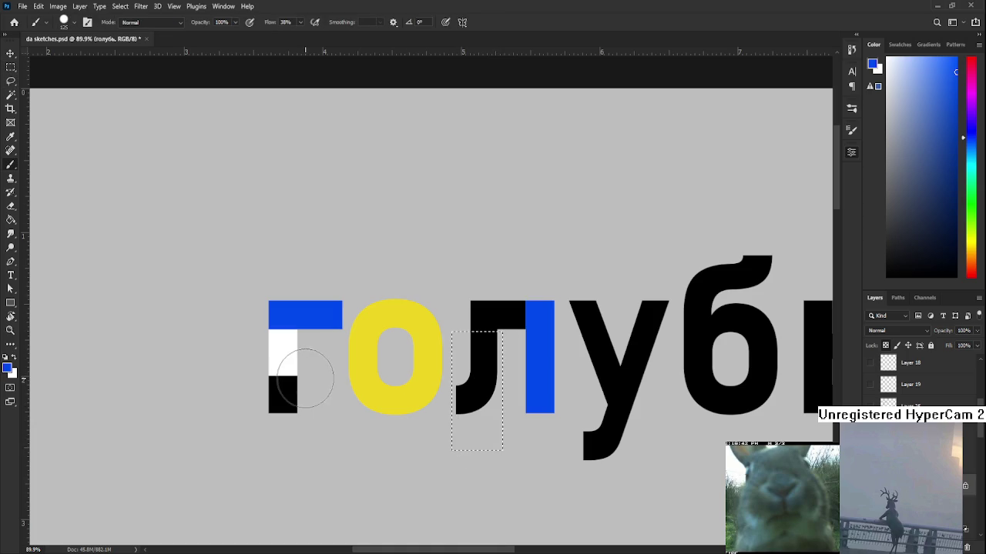
{"action": "left_click", "coordinate": [289, 360], "text": "alt"}
{"action": "mouse_move", "coordinate": [501, 346]}
{"action": "left_mouse_down"}
{"action": "mouse_move", "coordinate": [469, 346]}
{"action": "mouse_move", "coordinate": [479, 385]}
{"action": "mouse_move", "coordinate": [429, 409]}
{"action": "left_mouse_up"}
{"action": "key", "text": "l"}
{"action": "key", "text": "ctrl+d"}
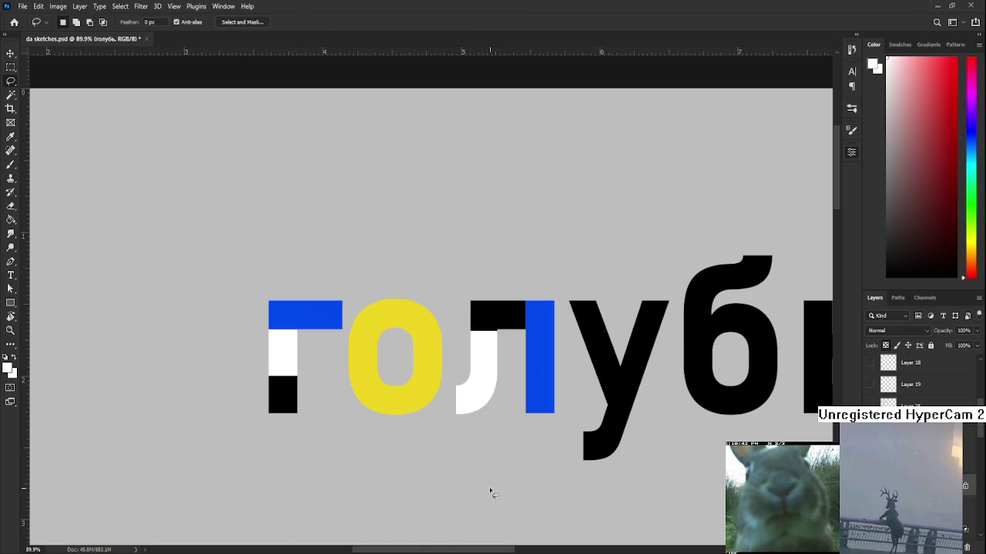
{"action": "key", "text": "ctrl+z"}
{"action": "key", "text": "ctrl+z"}
{"action": "key", "text": "ctrl+z"}
{"action": "key", "text": "ctrl+z"}
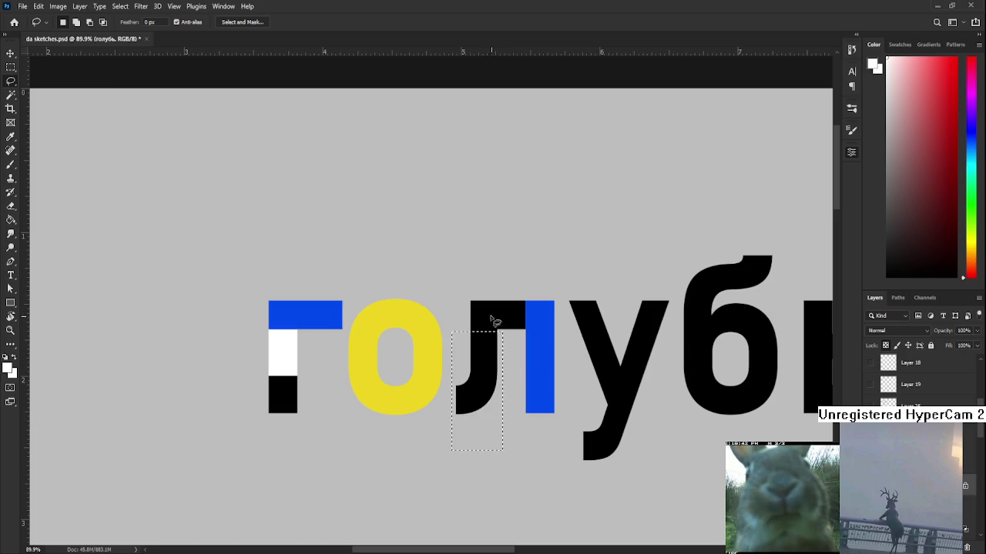
Select the upper part of the л left stem and paint it white.
{"action": "key", "text": "m"}
{"action": "left_click_drag", "start_coordinate": [461, 276], "coordinate": [526, 367]}
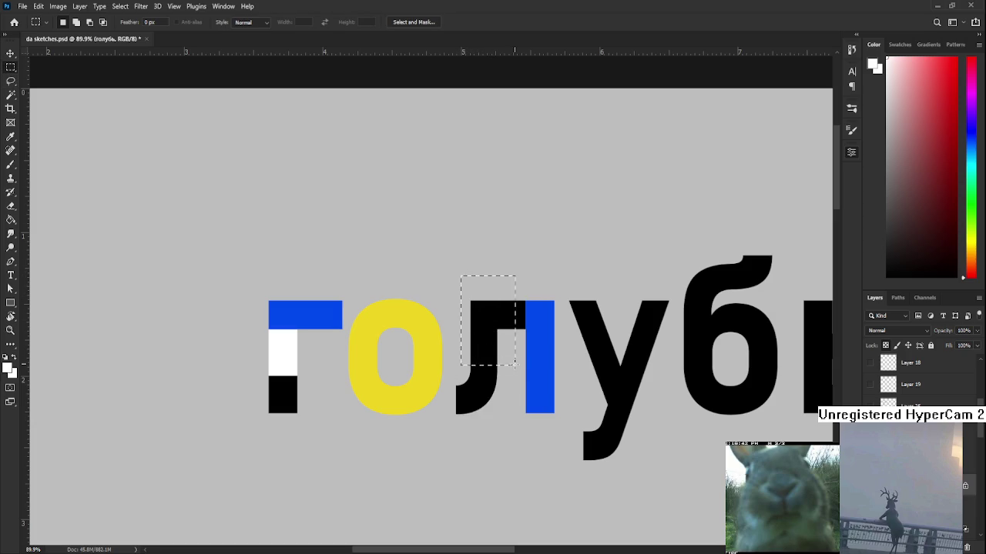
{"action": "key", "text": "b"}
{"action": "scroll", "coordinate": [526, 366], "scroll_direction": "up", "scroll_amount": 2}
{"action": "left_click_drag", "start_coordinate": [488, 330], "coordinate": [480, 223]}
Magic-wand select the remaining black letter areas and paint the lower л blue.
{"action": "key", "text": "w"}
{"action": "left_click", "coordinate": [475, 378]}
{"action": "key", "text": "b"}
{"action": "left_click", "coordinate": [559, 382], "text": "alt"}
{"action": "left_click_drag", "start_coordinate": [558, 381], "coordinate": [443, 404]}
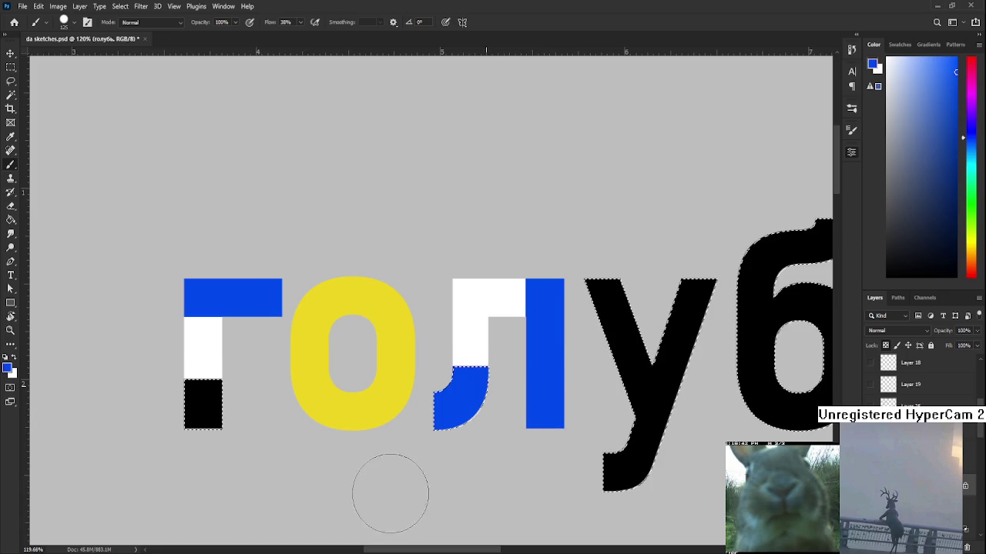
{"action": "key", "text": "ctrl+d"}
{"action": "key", "text": "l"}
Reselect the black letter areas and paint the bottom of г blue.
{"action": "key", "text": "ctrl+shift+d"}
{"action": "scroll", "coordinate": [454, 477], "scroll_direction": "left", "scroll_amount": 5}
{"action": "key", "text": "b"}
{"action": "left_click", "coordinate": [449, 258], "text": "alt"}
{"action": "left_click_drag", "start_coordinate": [406, 368], "coordinate": [401, 408]}
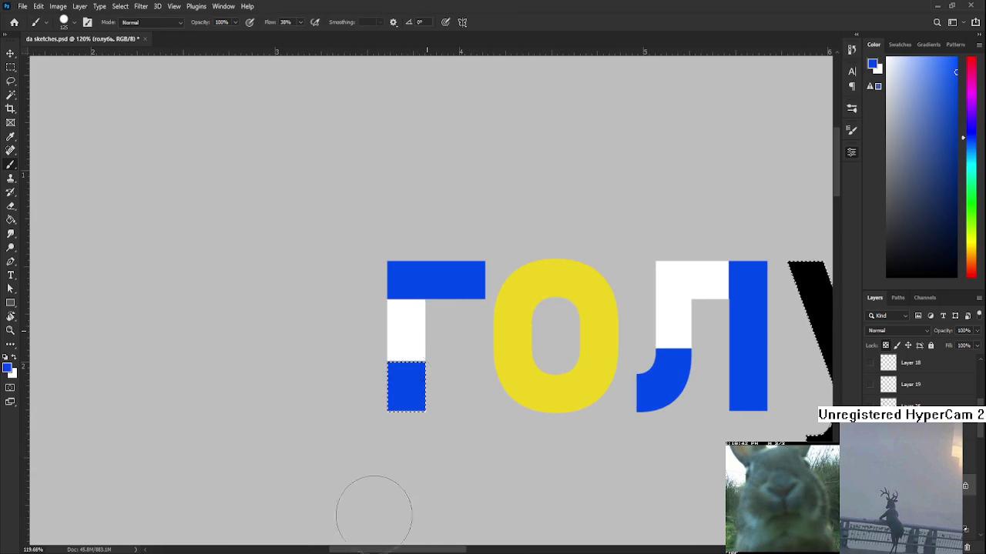
{"action": "key", "text": "ctrl+d"}
{"action": "key", "text": "l"}
Bring the whole word into view and sample the yellow of the о.
{"action": "scroll", "coordinate": [460, 463], "scroll_direction": "down", "scroll_amount": 2}
{"action": "left_click_drag", "start_coordinate": [522, 445], "coordinate": [330, 434]}
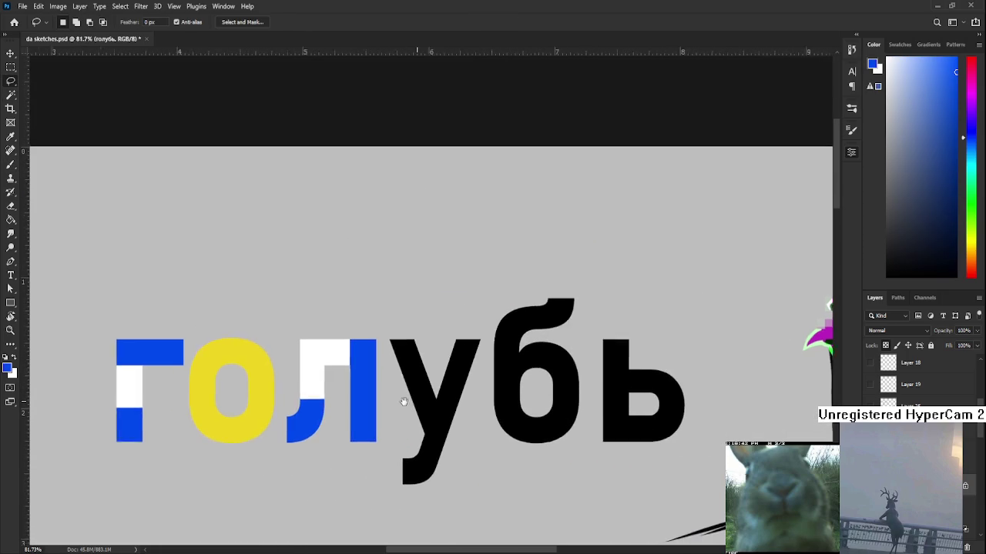
{"action": "key", "text": "b"}
{"action": "left_click", "coordinate": [363, 370], "text": "alt"}
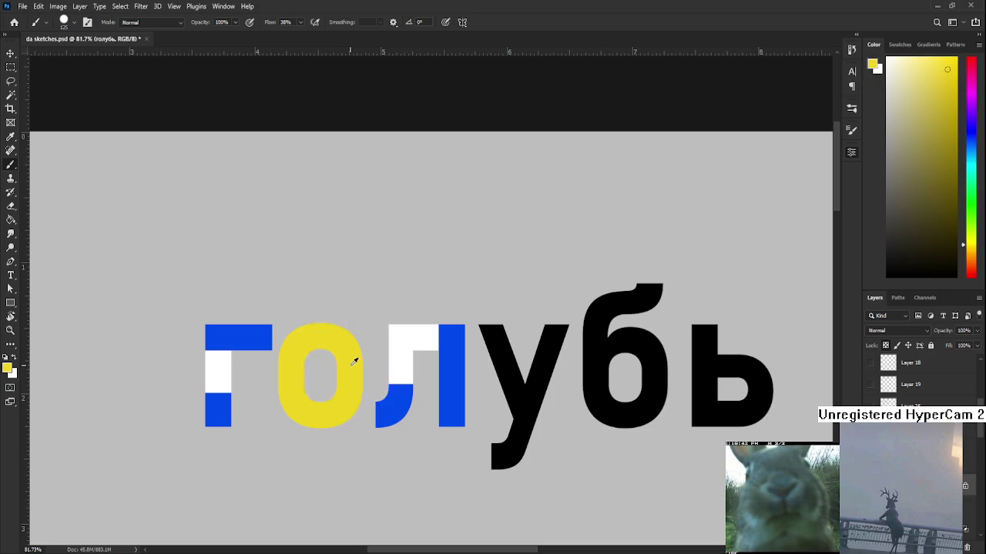
Paint the letters у (including its tail) and ь yellow.
{"action": "left_click_drag", "start_coordinate": [358, 358], "coordinate": [286, 341]}
{"action": "mouse_move", "coordinate": [420, 312]}
{"action": "left_mouse_down"}
{"action": "mouse_move", "coordinate": [436, 406]}
{"action": "mouse_move", "coordinate": [493, 311]}
{"action": "left_mouse_up"}
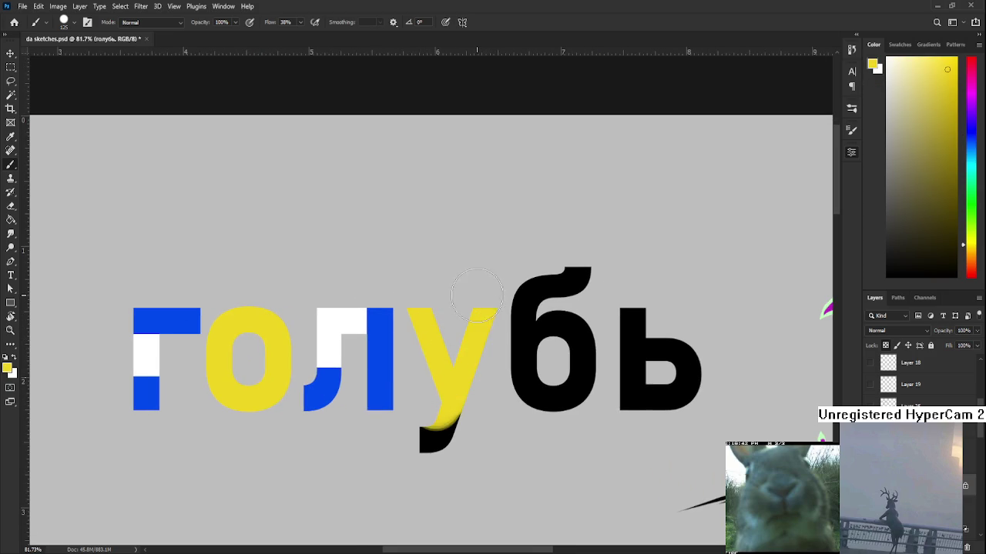
{"action": "left_click_drag", "start_coordinate": [447, 416], "coordinate": [439, 459]}
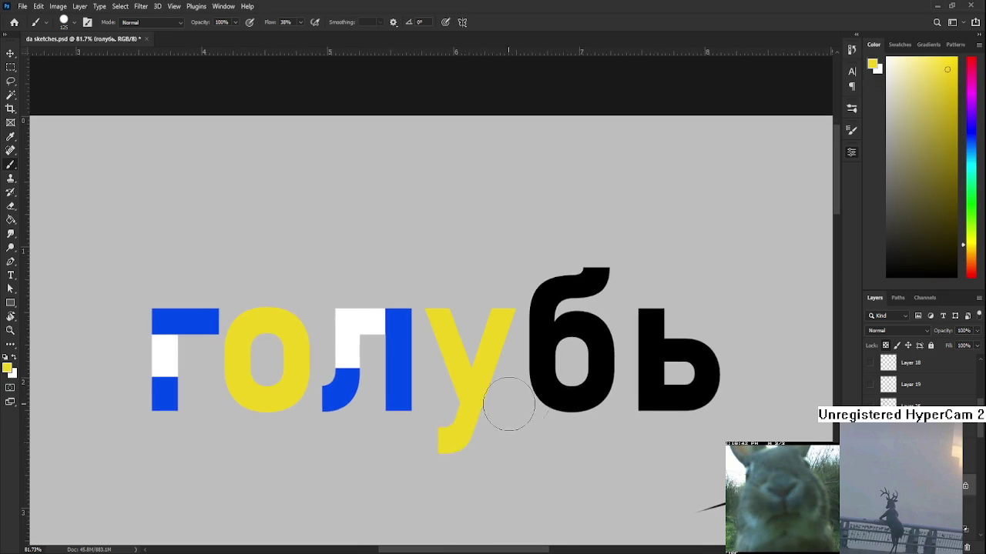
{"action": "left_click_drag", "start_coordinate": [581, 395], "coordinate": [495, 419]}
{"action": "mouse_move", "coordinate": [543, 339]}
{"action": "left_mouse_down"}
{"action": "mouse_move", "coordinate": [539, 462]}
{"action": "mouse_move", "coordinate": [613, 459]}
{"action": "left_mouse_up"}
Sample the blue of the л and paint the б's right side and bowl blue with a smaller brush.
{"action": "left_click_drag", "start_coordinate": [425, 474], "coordinate": [447, 474]}
{"action": "left_click", "coordinate": [317, 408], "text": "alt"}
{"action": "key", "text": "m"}
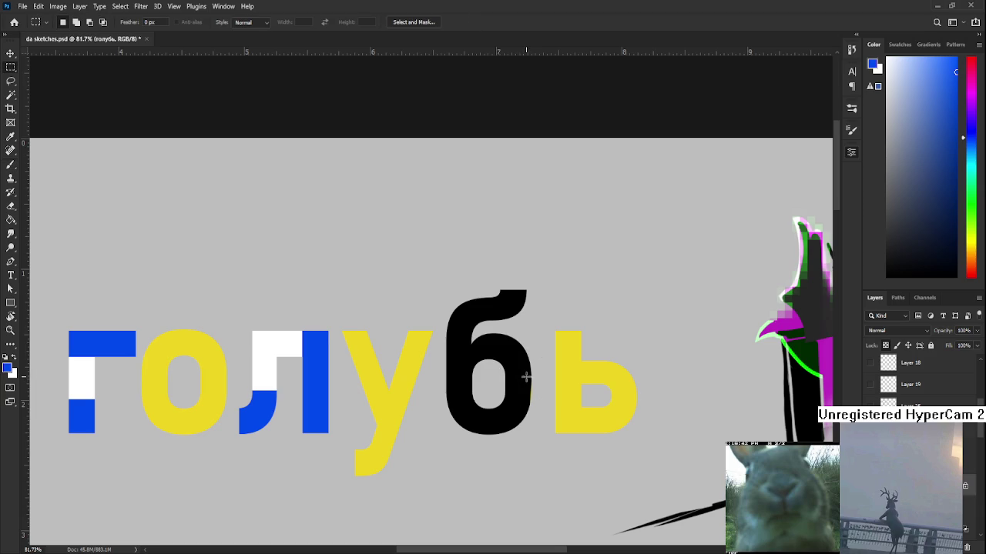
{"action": "key", "text": "b"}
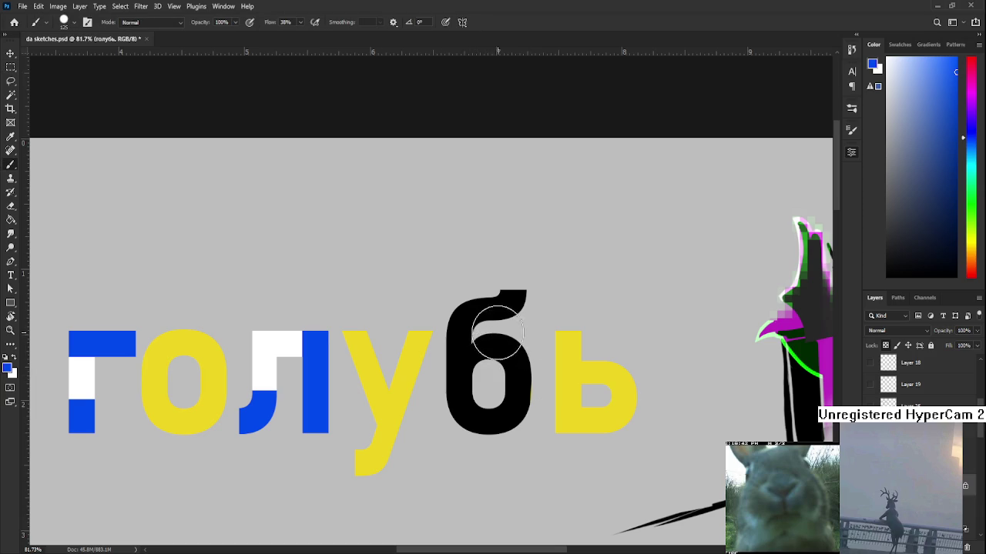
{"action": "mouse_move", "coordinate": [502, 343]}
{"action": "left_mouse_down"}
{"action": "mouse_move", "coordinate": [507, 379]}
{"action": "mouse_move", "coordinate": [510, 346]}
{"action": "left_mouse_up"}
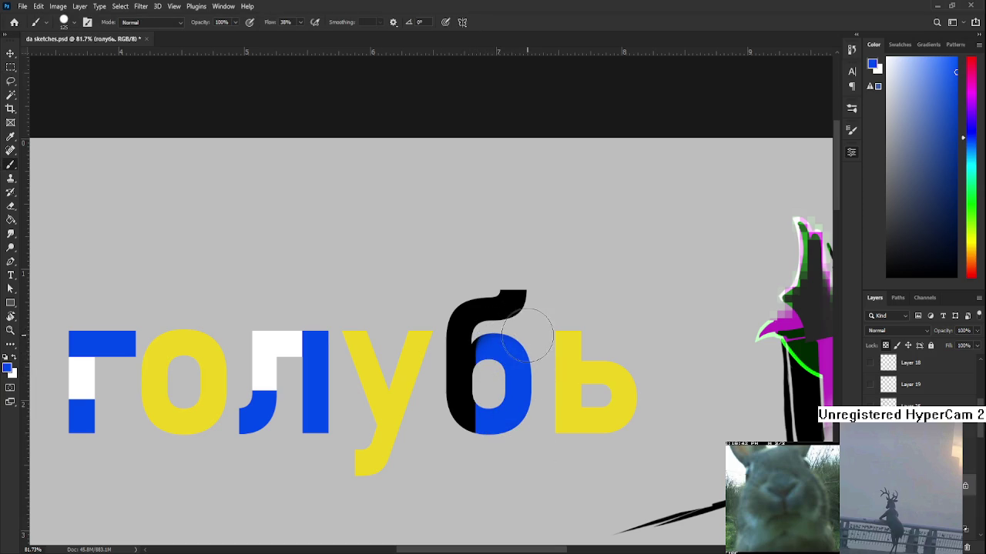
{"action": "key", "text": "bracketleft"}
{"action": "key", "text": "bracketleft"}
{"action": "key", "text": "bracketleft"}
{"action": "key", "text": "bracketleft"}
{"action": "left_click_drag", "start_coordinate": [479, 340], "coordinate": [482, 476]}
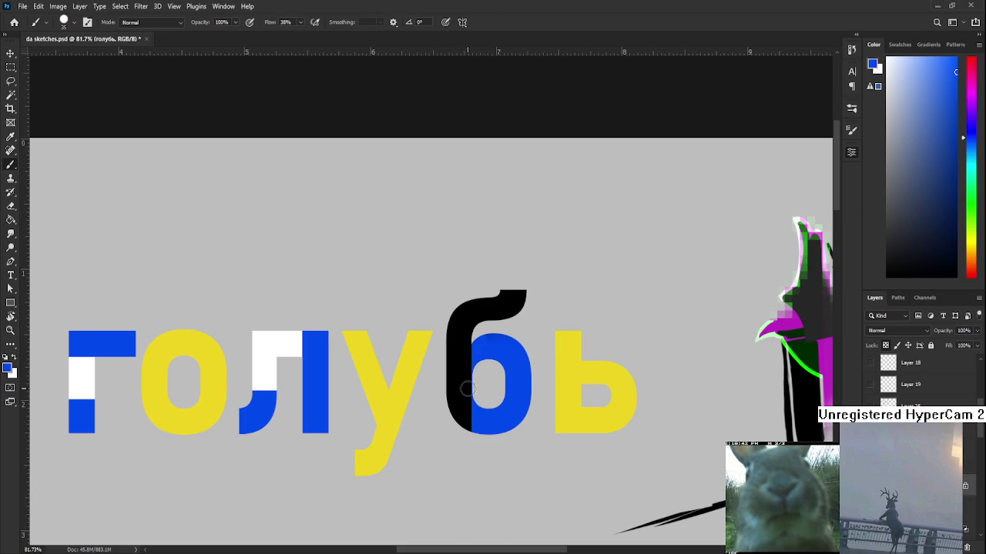
{"action": "scroll", "coordinate": [477, 384], "scroll_direction": "left", "scroll_amount": 2}
Switch to white and paint over the black left strip and edge of the б.
{"action": "key", "text": "x"}
{"action": "left_click_drag", "start_coordinate": [472, 313], "coordinate": [472, 419]}
{"action": "key", "text": "ctrl+z"}
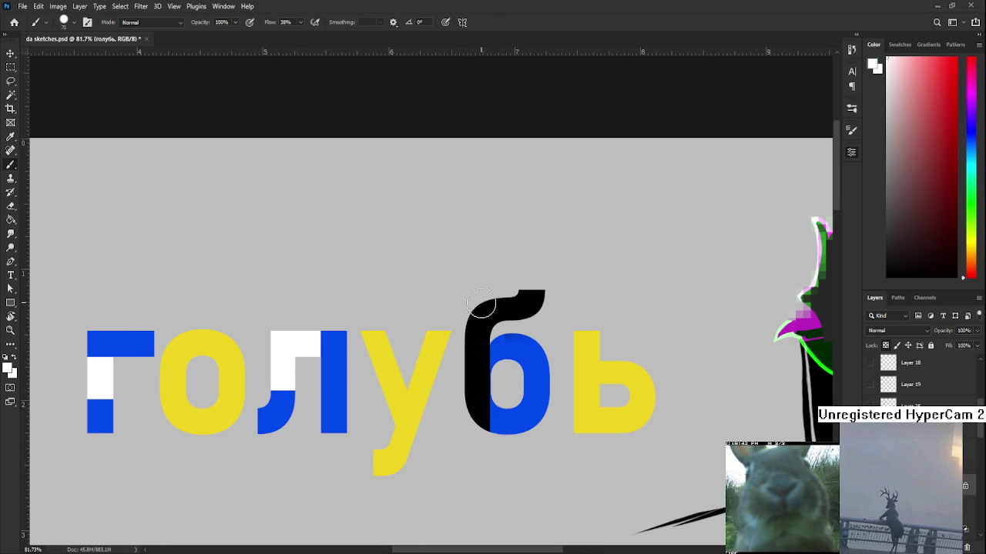
{"action": "left_click_drag", "start_coordinate": [478, 290], "coordinate": [479, 504]}
{"action": "scroll", "coordinate": [480, 385], "scroll_direction": "down", "scroll_amount": 1}
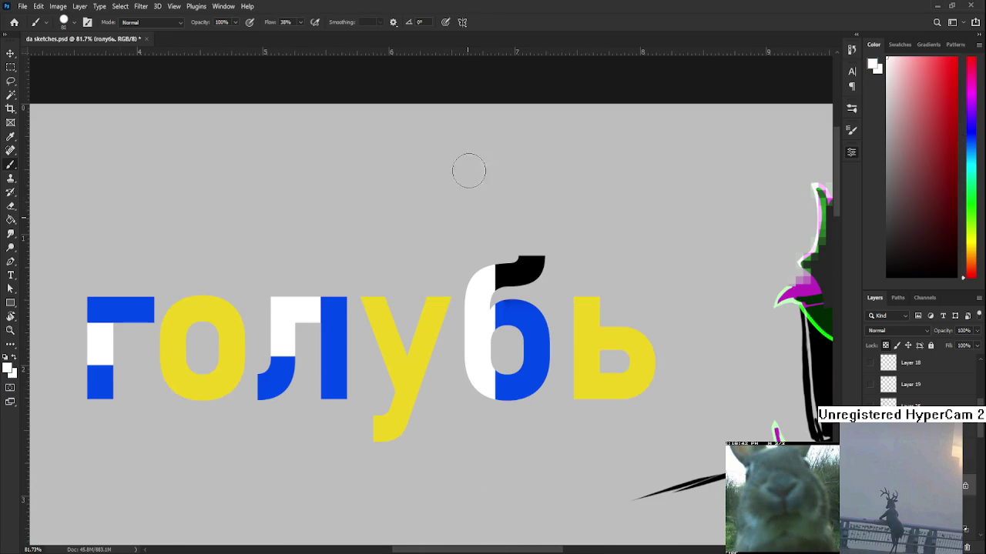
{"action": "key", "text": "ctrl+z"}
{"action": "left_click_drag", "start_coordinate": [491, 266], "coordinate": [513, 482]}
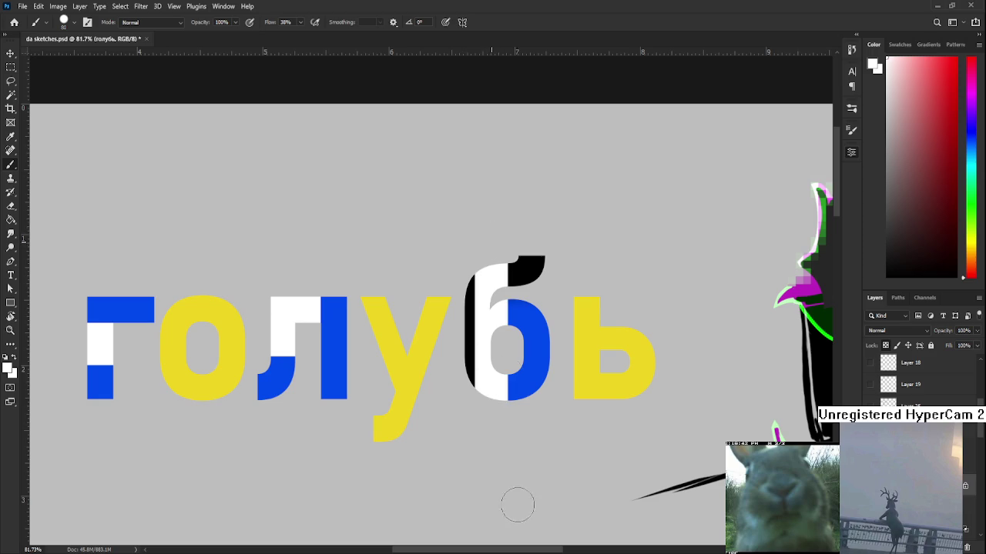
{"action": "left_click_drag", "start_coordinate": [482, 250], "coordinate": [468, 460]}
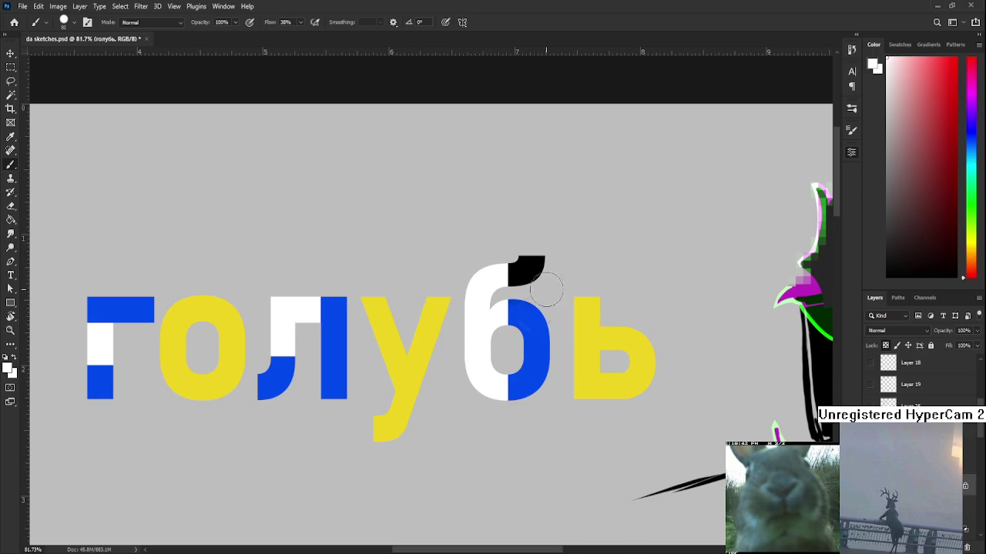
{"action": "scroll", "coordinate": [546, 336], "scroll_direction": "down", "scroll_amount": 2}
Pick the б's blue and paint its black top stroke blue.
{"action": "left_click", "coordinate": [547, 366], "text": "alt"}
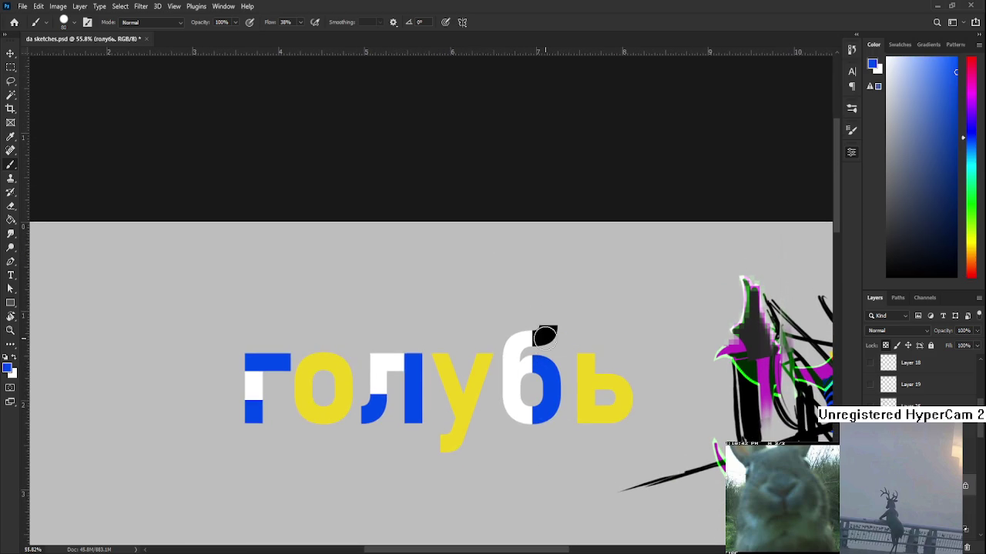
{"action": "mouse_move", "coordinate": [545, 337]}
{"action": "left_mouse_down"}
{"action": "mouse_move", "coordinate": [542, 345]}
{"action": "mouse_move", "coordinate": [550, 331]}
{"action": "left_mouse_up"}
{"action": "key", "text": "ctrl+z"}
{"action": "key", "text": "l"}
{"action": "scroll", "coordinate": [588, 337], "scroll_direction": "down", "scroll_amount": 6}
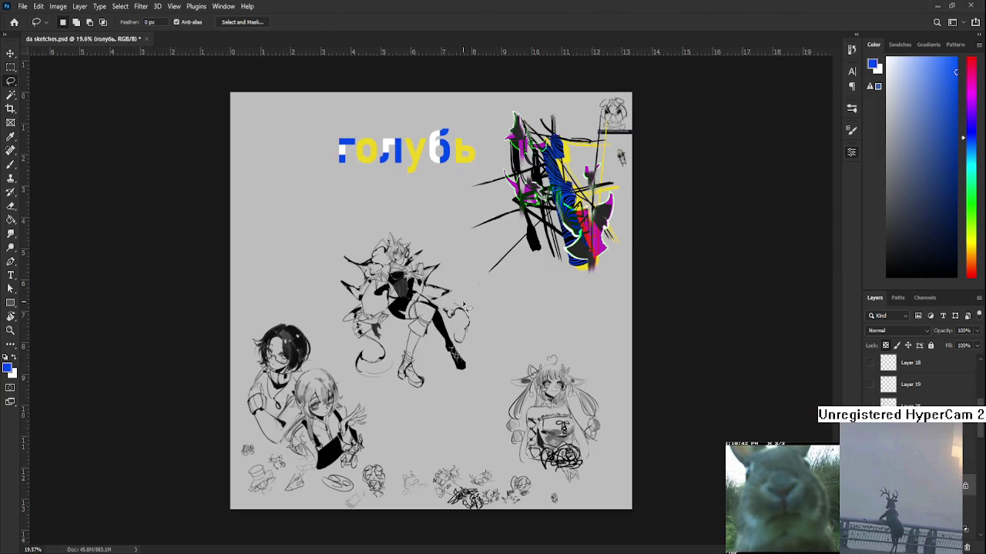
Centre the голубь title in view and try a rectangular selection around the letters.
{"action": "scroll", "coordinate": [462, 185], "scroll_direction": "up", "scroll_amount": 2}
{"action": "scroll", "coordinate": [460, 169], "scroll_direction": "up", "scroll_amount": 2}
{"action": "left_click_drag", "start_coordinate": [378, 352], "coordinate": [470, 450]}
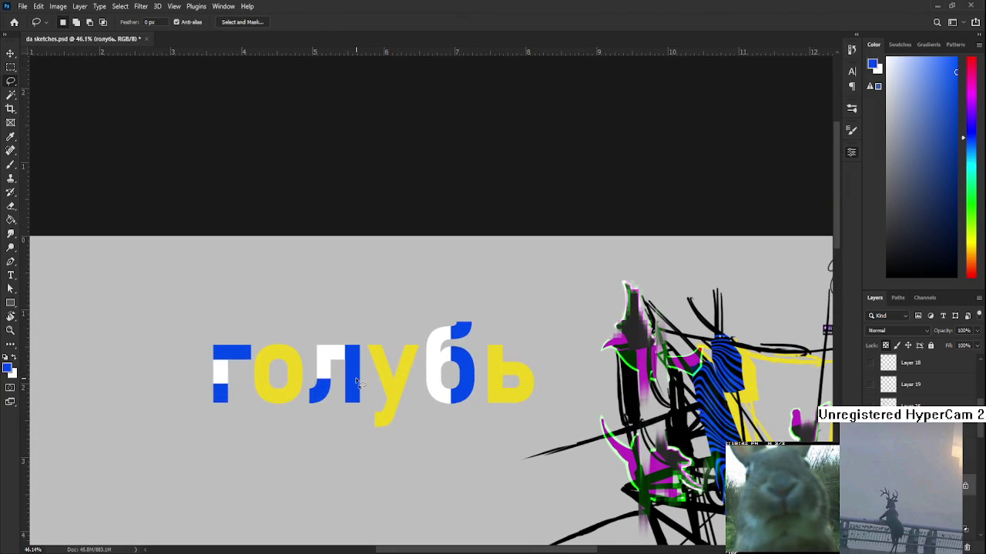
{"action": "key", "text": "m"}
{"action": "left_click_drag", "start_coordinate": [308, 352], "coordinate": [358, 340]}
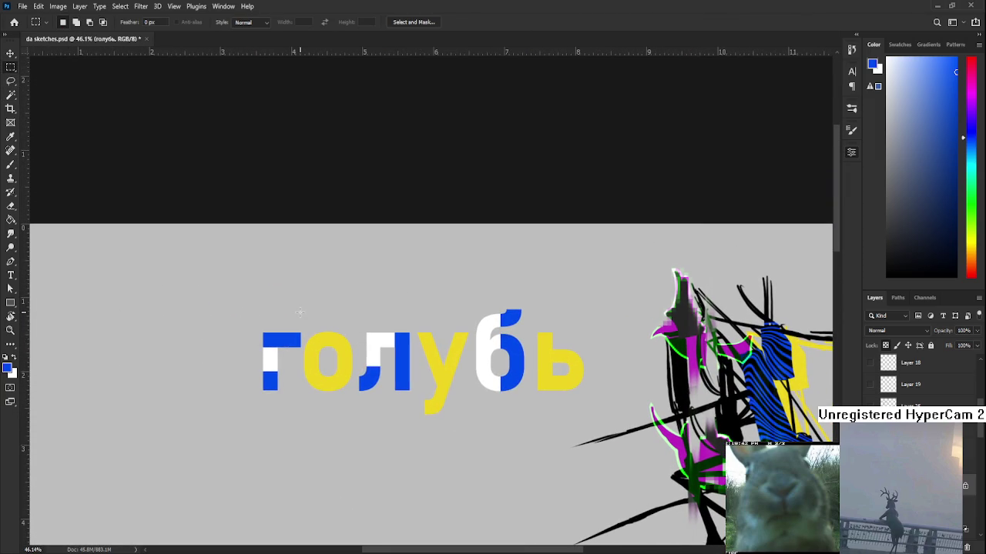
{"action": "left_click_drag", "start_coordinate": [306, 301], "coordinate": [578, 475]}
{"action": "left_click", "coordinate": [577, 475]}
Lasso the letters олубь and move them down and left, away from the г.
{"action": "scroll", "coordinate": [293, 339], "scroll_direction": "up", "scroll_amount": 2}
{"action": "key", "text": "l"}
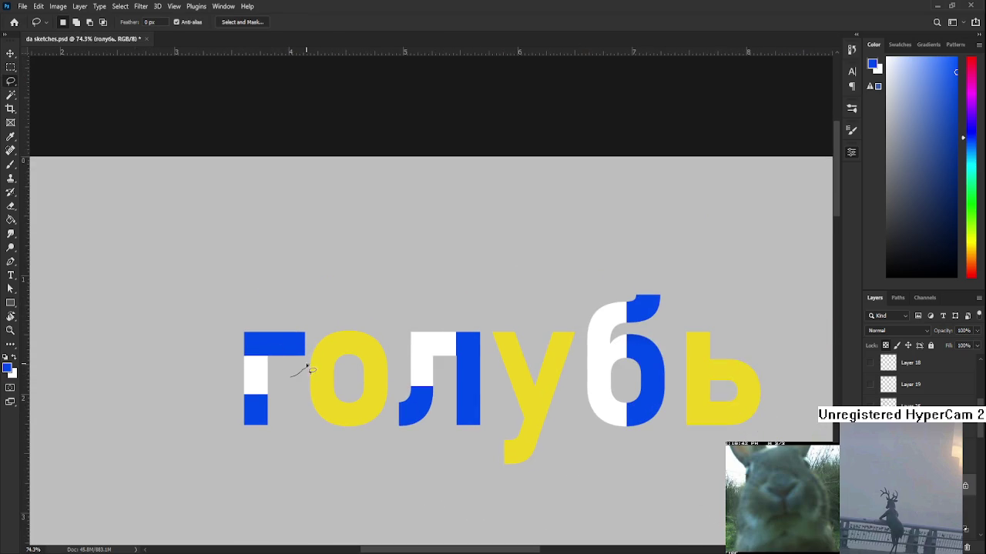
{"action": "left_click_drag", "start_coordinate": [307, 365], "coordinate": [320, 370]}
{"action": "scroll", "coordinate": [324, 388], "scroll_direction": "down", "scroll_amount": 2}
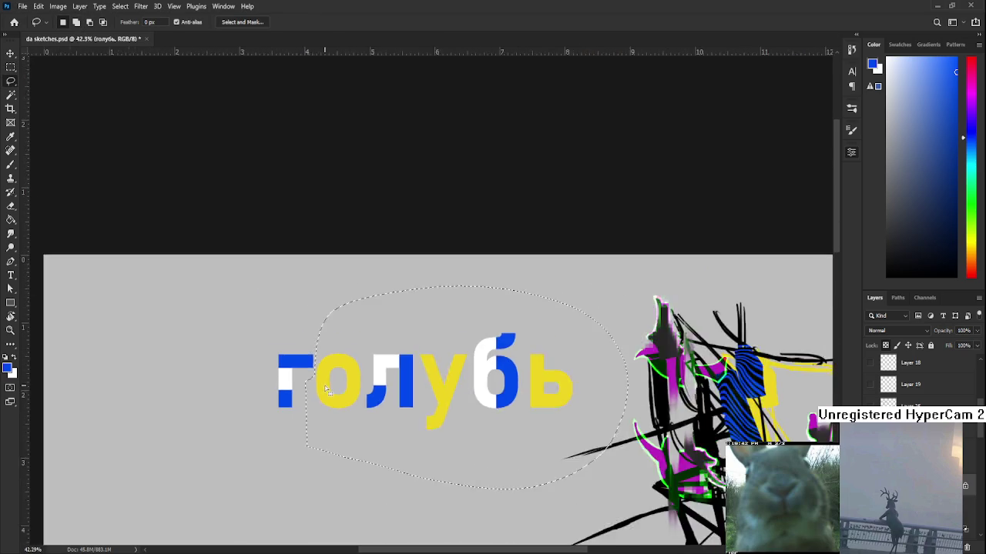
{"action": "scroll", "coordinate": [325, 389], "scroll_direction": "down", "scroll_amount": 1}
{"action": "key", "text": "ctrl+t"}
{"action": "left_click_drag", "start_coordinate": [385, 366], "coordinate": [353, 409]}
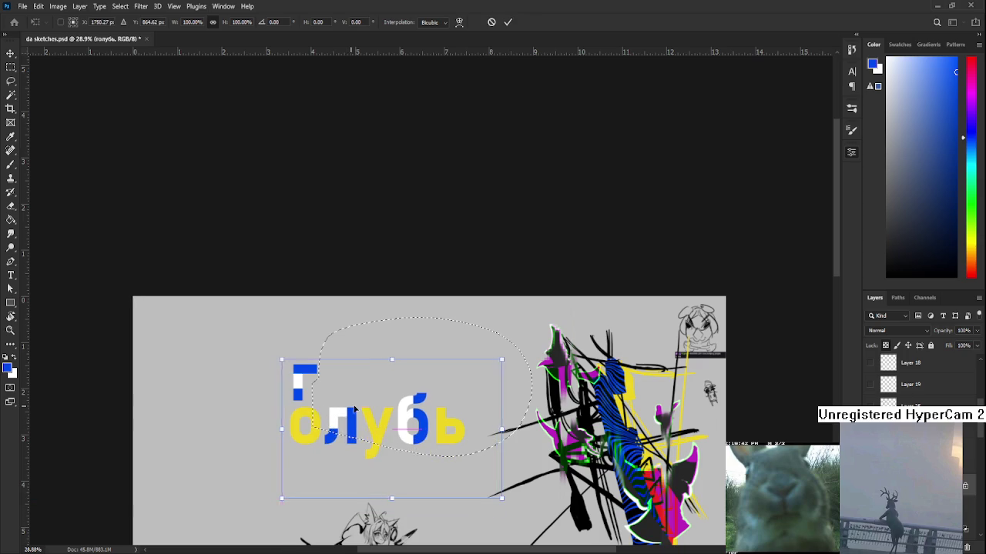
{"action": "key", "text": "Return"}
{"action": "key", "text": "ctrl+z"}
{"action": "key", "text": "ctrl+shift+z"}
Select лубь with the Rectangular Marquee and lower it below the о.
{"action": "scroll", "coordinate": [324, 415], "scroll_direction": "up", "scroll_amount": 1}
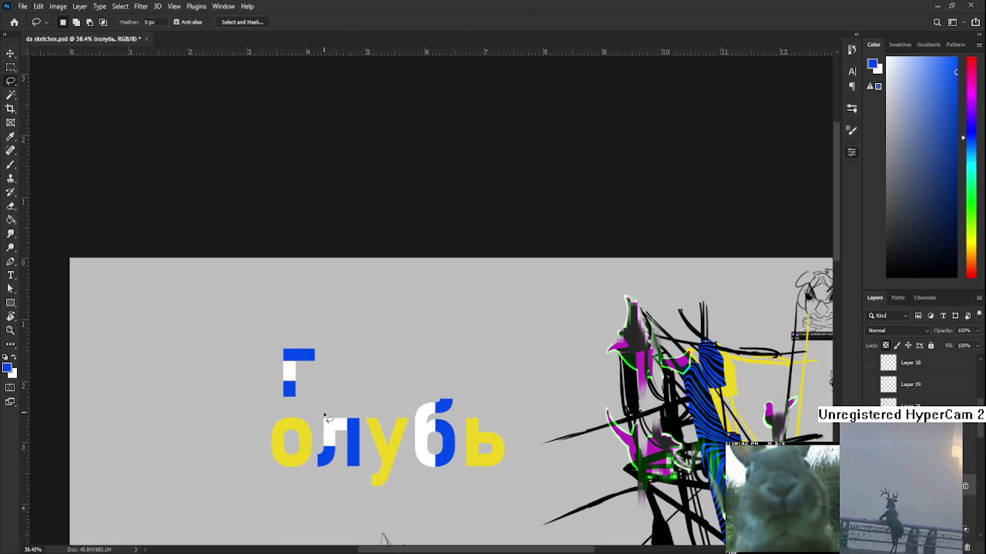
{"action": "key", "text": "r"}
{"action": "key", "text": "m"}
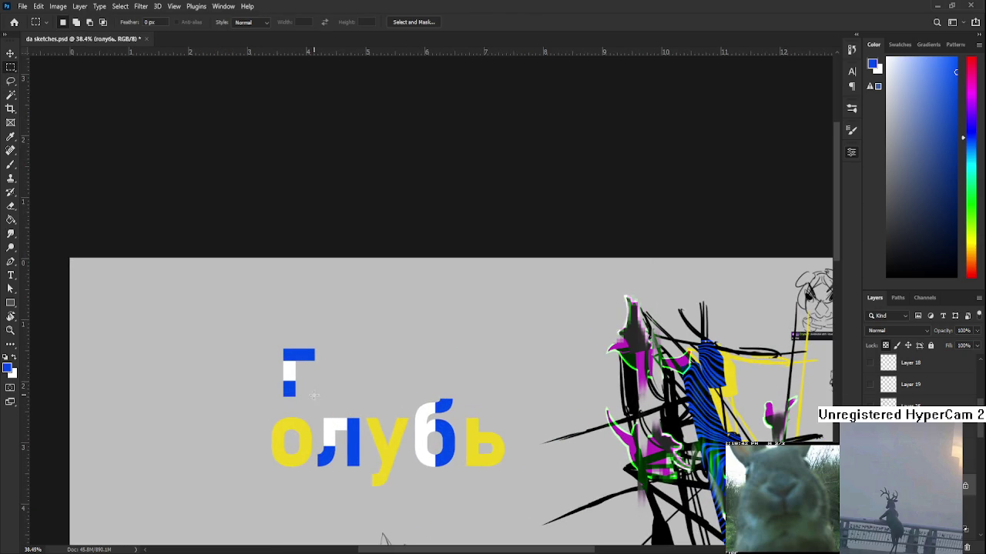
{"action": "left_click_drag", "start_coordinate": [315, 396], "coordinate": [520, 513]}
{"action": "key", "text": "ctrl+t"}
{"action": "mouse_move", "coordinate": [414, 462]}
{"action": "left_mouse_down"}
{"action": "mouse_move", "coordinate": [416, 502]}
{"action": "mouse_move", "coordinate": [390, 412]}
{"action": "left_mouse_up"}
{"action": "key", "text": "Return"}
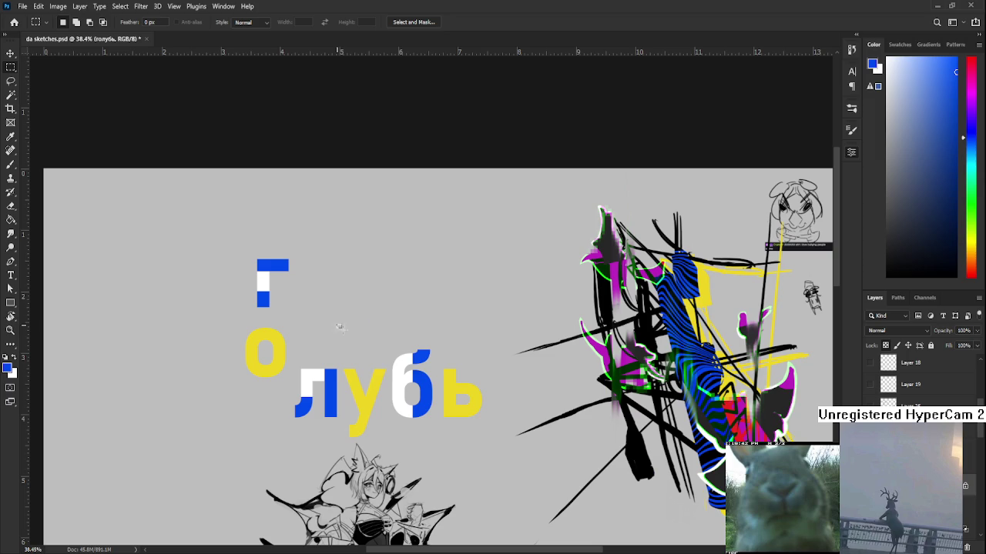
Select убь and raise it above the л.
{"action": "left_click_drag", "start_coordinate": [339, 325], "coordinate": [489, 495]}
{"action": "key", "text": "ctrl+t"}
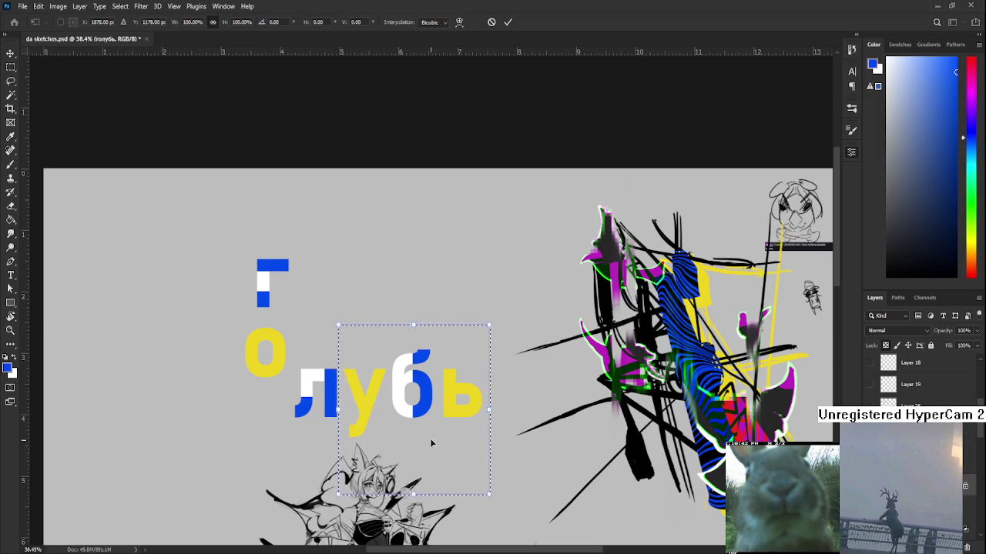
{"action": "left_click_drag", "start_coordinate": [432, 446], "coordinate": [421, 357]}
{"action": "key", "text": "Return"}
Drop the ь a little lower than the б.
{"action": "left_click_drag", "start_coordinate": [369, 236], "coordinate": [502, 394]}
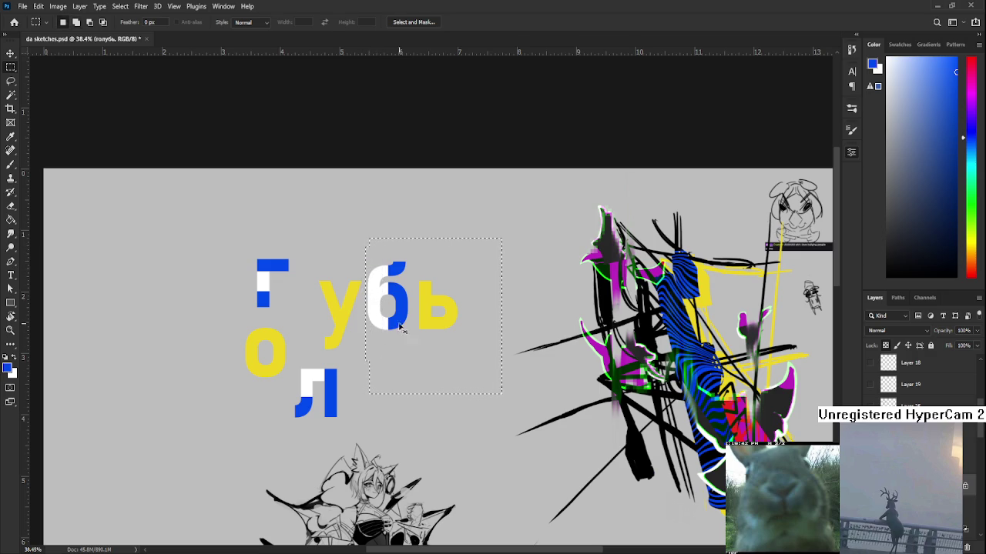
{"action": "key", "text": "ctrl+t"}
{"action": "mouse_move", "coordinate": [400, 324]}
{"action": "left_mouse_down"}
{"action": "mouse_move", "coordinate": [449, 308]}
{"action": "mouse_move", "coordinate": [495, 430]}
{"action": "left_mouse_up"}
{"action": "key", "text": "Escape"}
{"action": "key", "text": "ctrl+t"}
{"action": "left_click_drag", "start_coordinate": [440, 365], "coordinate": [440, 393]}
{"action": "key", "text": "Return"}
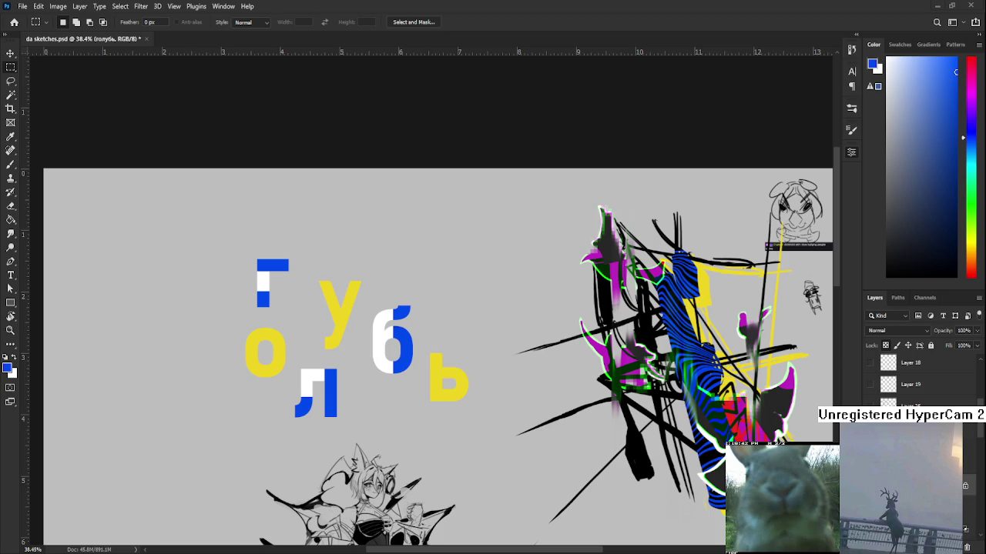
{"action": "scroll", "coordinate": [289, 266], "scroll_direction": "up", "scroll_amount": 2}
{"action": "scroll", "coordinate": [286, 288], "scroll_direction": "down", "scroll_amount": 3}
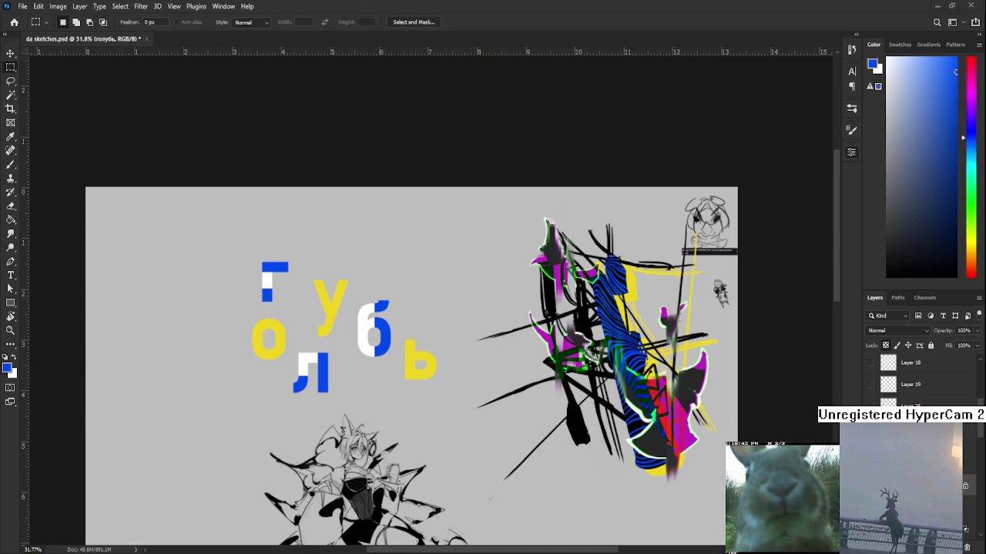
Lasso all the scattered letters and move them onto the bird drawing.
{"action": "key", "text": "l"}
{"action": "left_click_drag", "start_coordinate": [458, 441], "coordinate": [559, 370]}
{"action": "key", "text": "ctrl+t"}
{"action": "left_click_drag", "start_coordinate": [339, 331], "coordinate": [435, 392]}
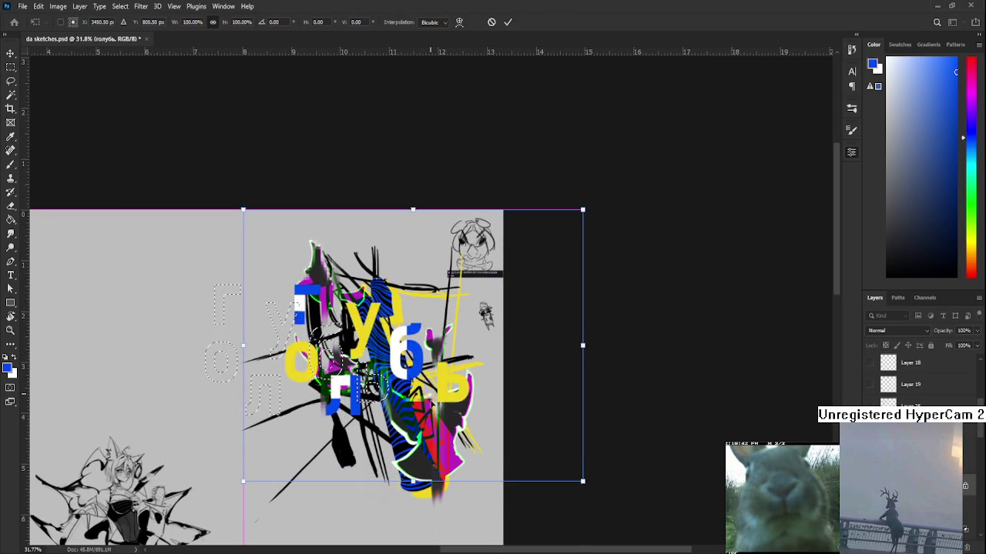
{"action": "left_click_drag", "start_coordinate": [434, 392], "coordinate": [424, 386]}
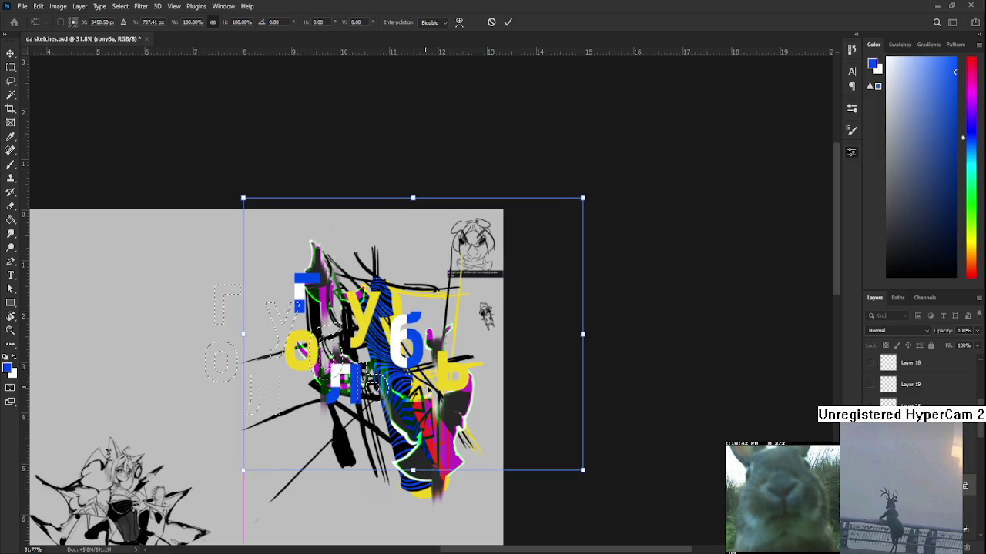
{"action": "key", "text": "Return"}
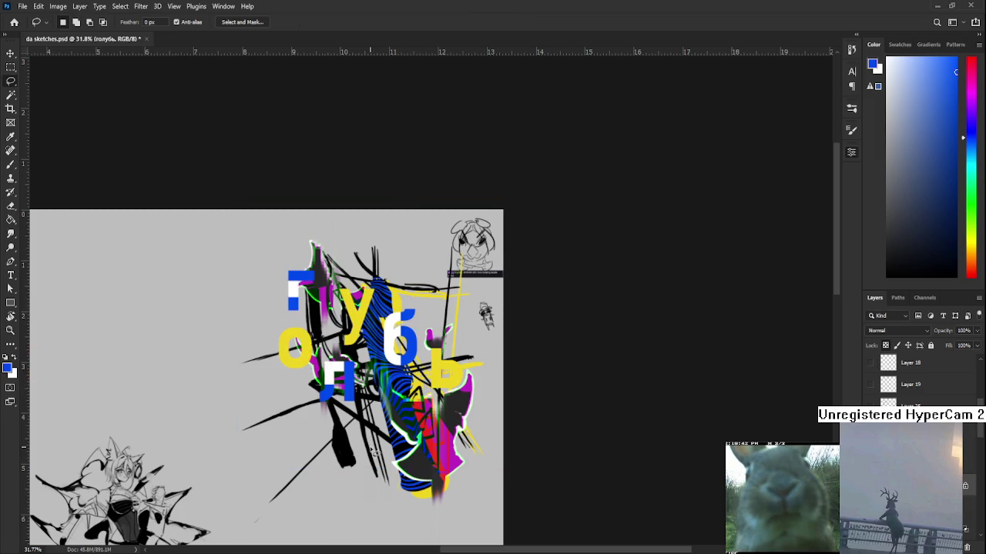
{"action": "scroll", "coordinate": [360, 382], "scroll_direction": "left", "scroll_amount": 2}
Lasso у, л, б and ь and move them lower.
{"action": "mouse_move", "coordinate": [379, 299]}
{"action": "left_mouse_down"}
{"action": "mouse_move", "coordinate": [627, 315]}
{"action": "mouse_move", "coordinate": [335, 441]}
{"action": "left_mouse_up"}
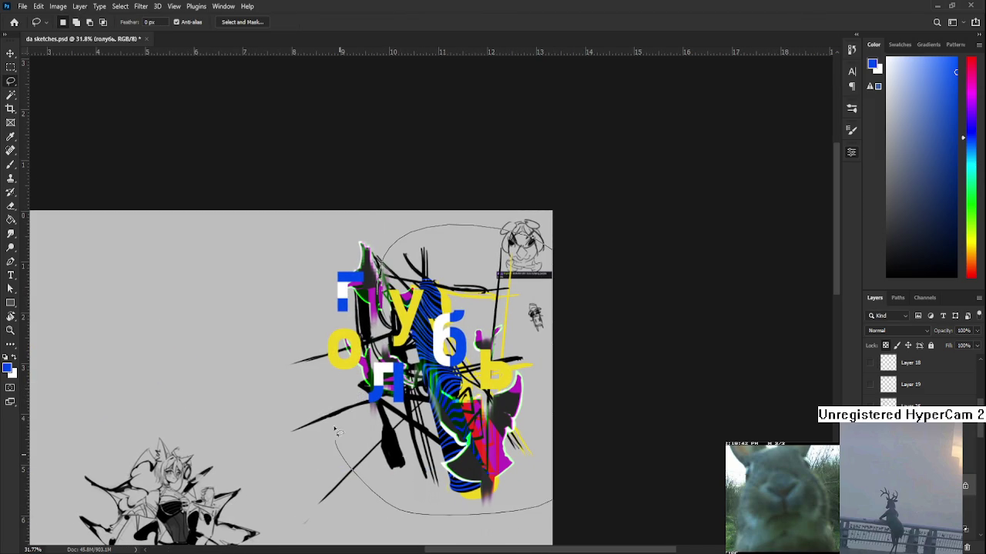
{"action": "key", "text": "ctrl+t"}
{"action": "left_click_drag", "start_coordinate": [376, 269], "coordinate": [346, 385]}
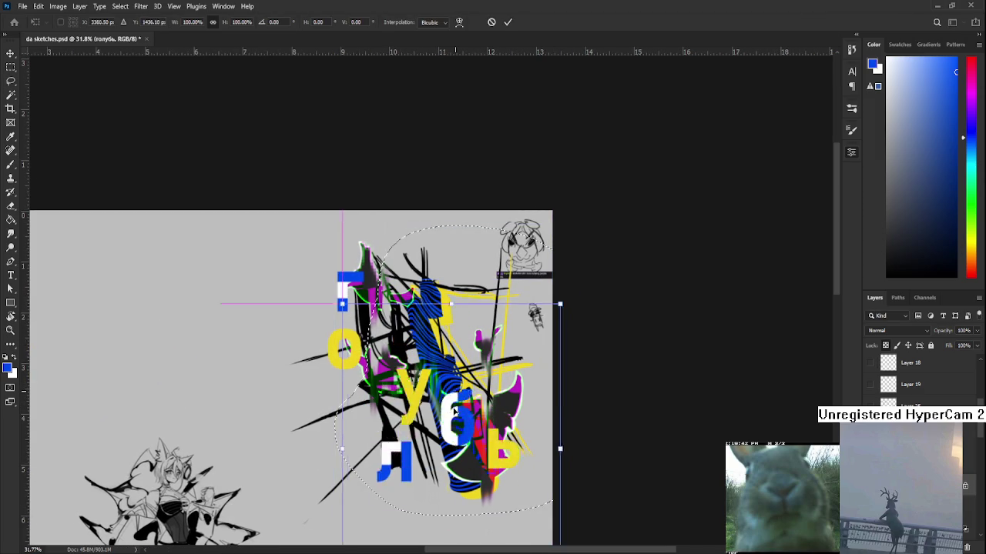
{"action": "key", "text": "Return"}
{"action": "scroll", "coordinate": [346, 385], "scroll_direction": "up", "scroll_amount": 2}
Move the о up beside the г and enlarge it to about 119%.
{"action": "mouse_move", "coordinate": [422, 318]}
{"action": "left_mouse_down"}
{"action": "mouse_move", "coordinate": [412, 337]}
{"action": "mouse_move", "coordinate": [456, 277]}
{"action": "left_mouse_up"}
{"action": "key", "text": "ctrl+t"}
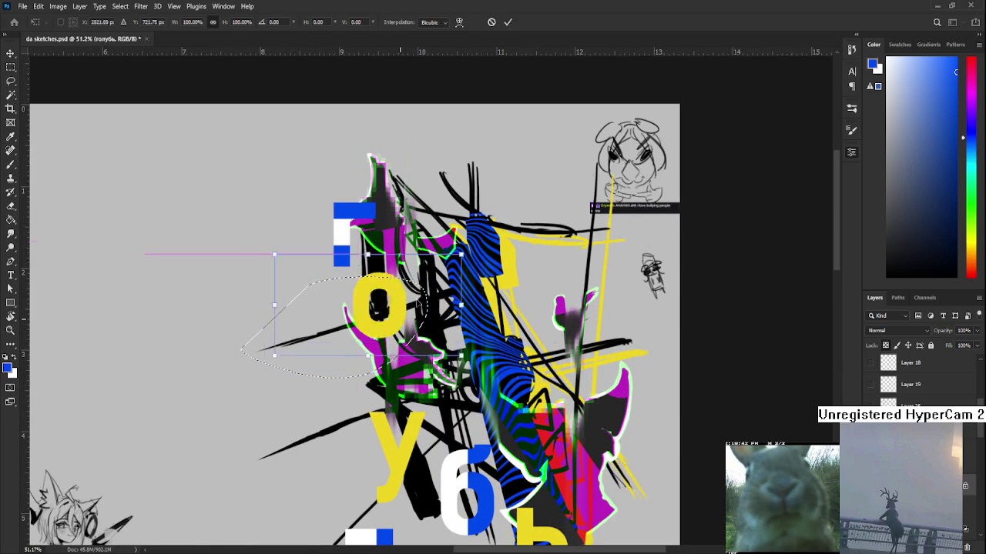
{"action": "left_click_drag", "start_coordinate": [477, 221], "coordinate": [493, 207]}
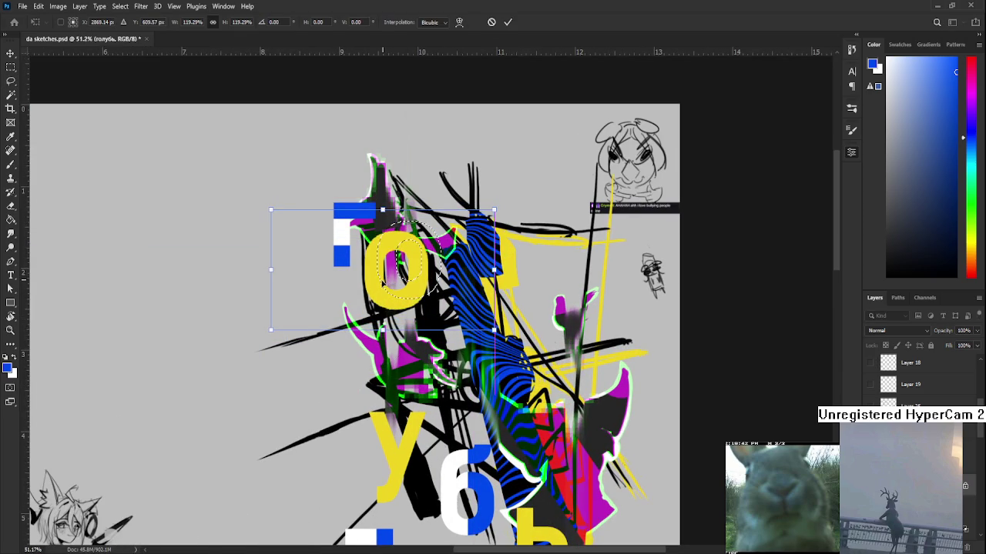
{"action": "key", "text": "Return"}
{"action": "left_click_drag", "start_coordinate": [389, 297], "coordinate": [322, 343]}
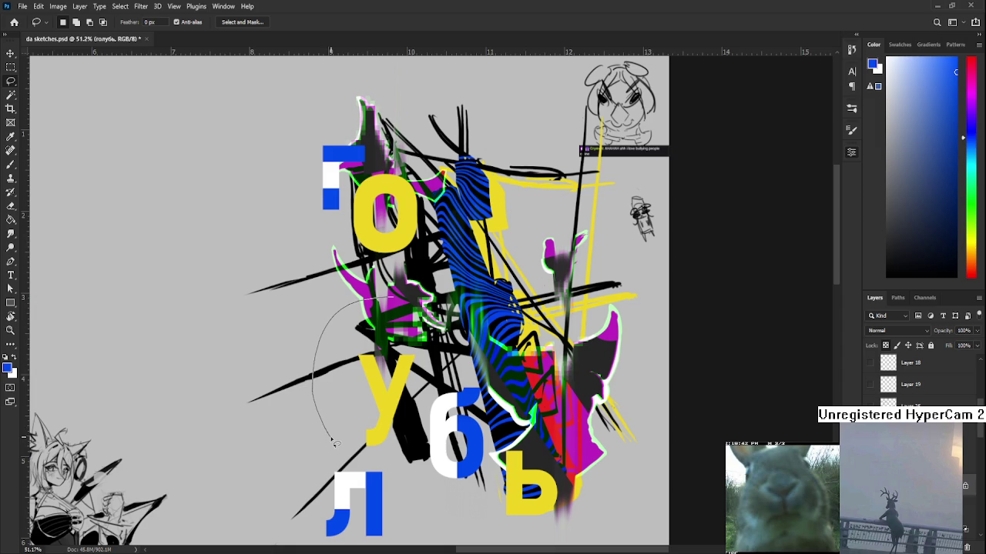
{"action": "scroll", "coordinate": [336, 439], "scroll_direction": "down", "scroll_amount": 3}
{"action": "mouse_move", "coordinate": [350, 377]}
{"action": "left_mouse_down"}
{"action": "mouse_move", "coordinate": [389, 356]}
{"action": "mouse_move", "coordinate": [609, 521]}
{"action": "left_mouse_up"}
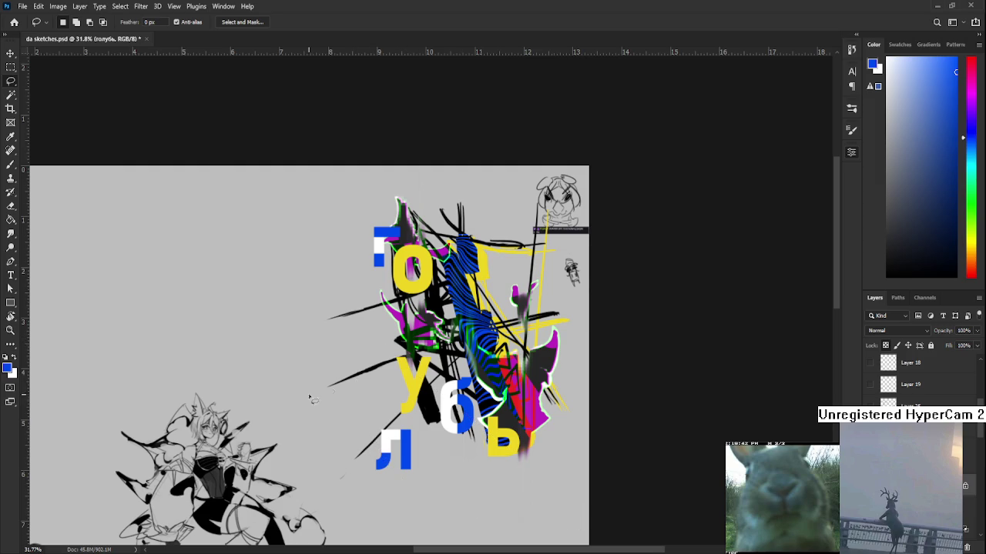
Shrink the blue л to about half size and move it higher.
{"action": "mouse_move", "coordinate": [329, 399]}
{"action": "left_mouse_down"}
{"action": "mouse_move", "coordinate": [373, 442]}
{"action": "mouse_move", "coordinate": [363, 321]}
{"action": "left_mouse_up"}
{"action": "key", "text": "ctrl+t"}
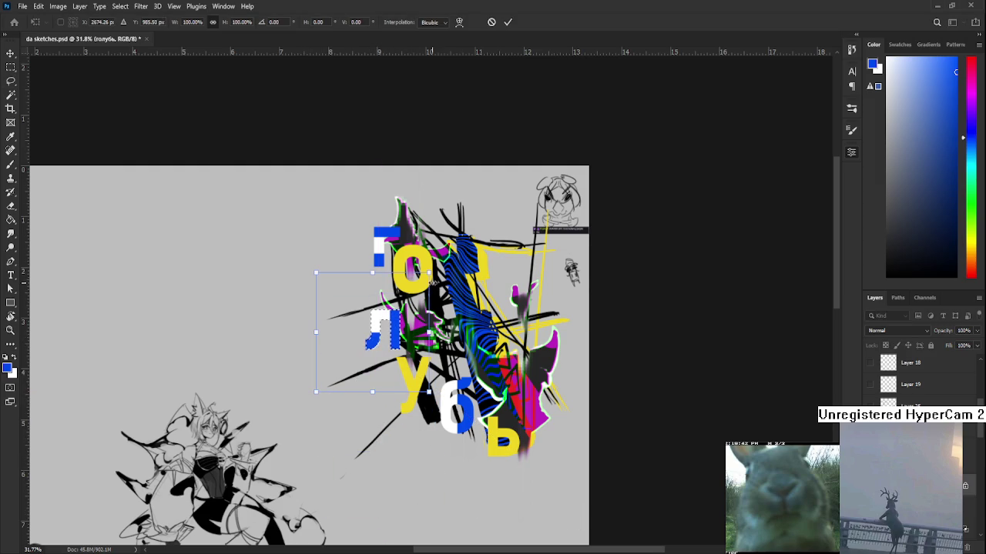
{"action": "left_click_drag", "start_coordinate": [440, 275], "coordinate": [412, 290]}
{"action": "left_click_drag", "start_coordinate": [315, 392], "coordinate": [348, 353]}
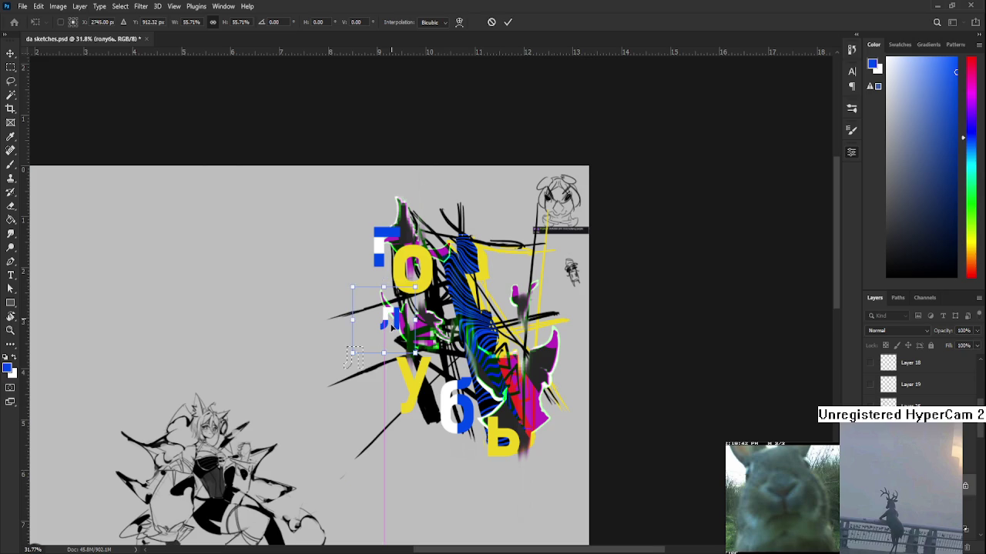
{"action": "key", "text": "Return"}
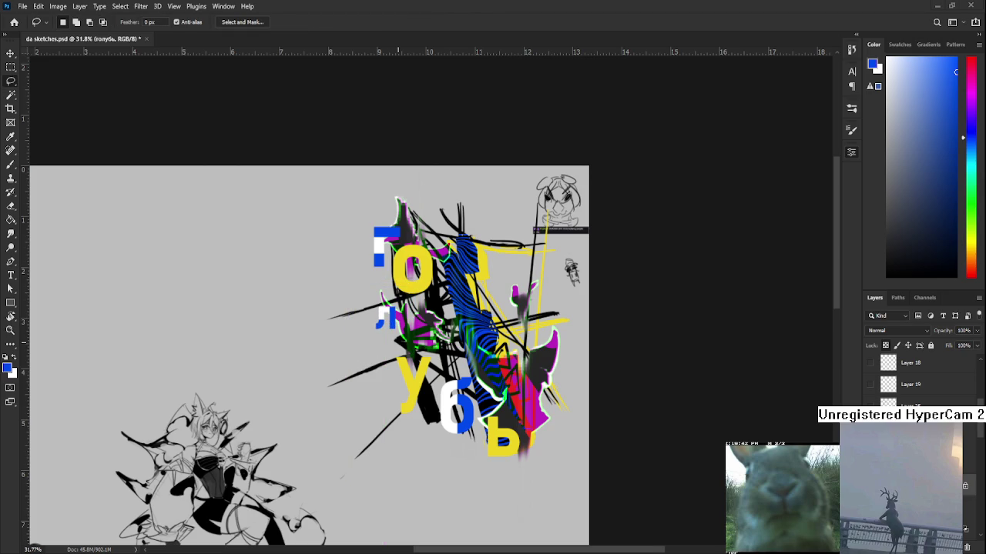
Enlarge the yellow у slightly.
{"action": "left_click_drag", "start_coordinate": [392, 361], "coordinate": [402, 346]}
{"action": "key", "text": "ctrl+t"}
{"action": "left_click_drag", "start_coordinate": [422, 387], "coordinate": [437, 334]}
{"action": "key", "text": "Return"}
Enlarge the б to about 160% and shift it left and down.
{"action": "left_click_drag", "start_coordinate": [456, 373], "coordinate": [473, 429]}
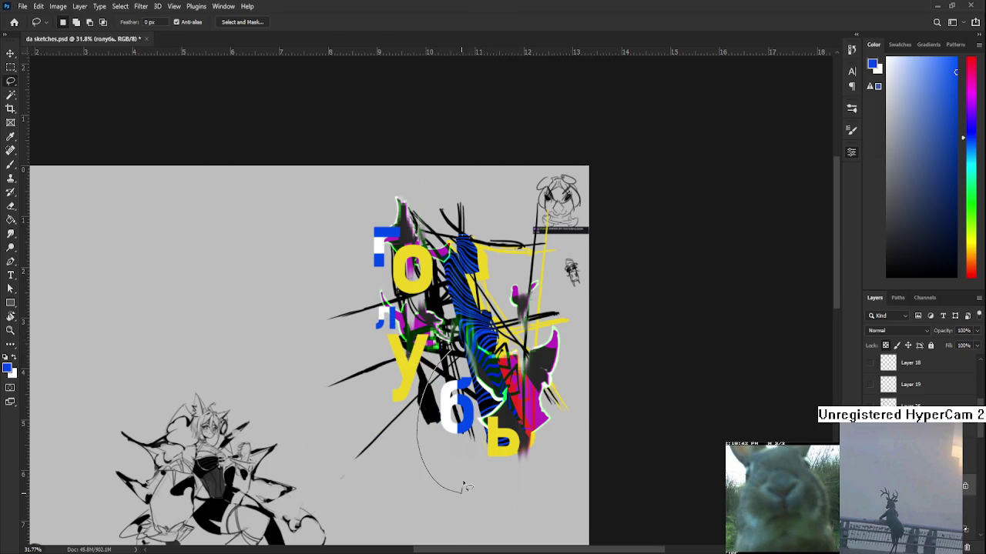
{"action": "key", "text": "ctrl+t"}
{"action": "left_click_drag", "start_coordinate": [420, 352], "coordinate": [385, 297]}
{"action": "left_click_drag", "start_coordinate": [462, 400], "coordinate": [448, 413]}
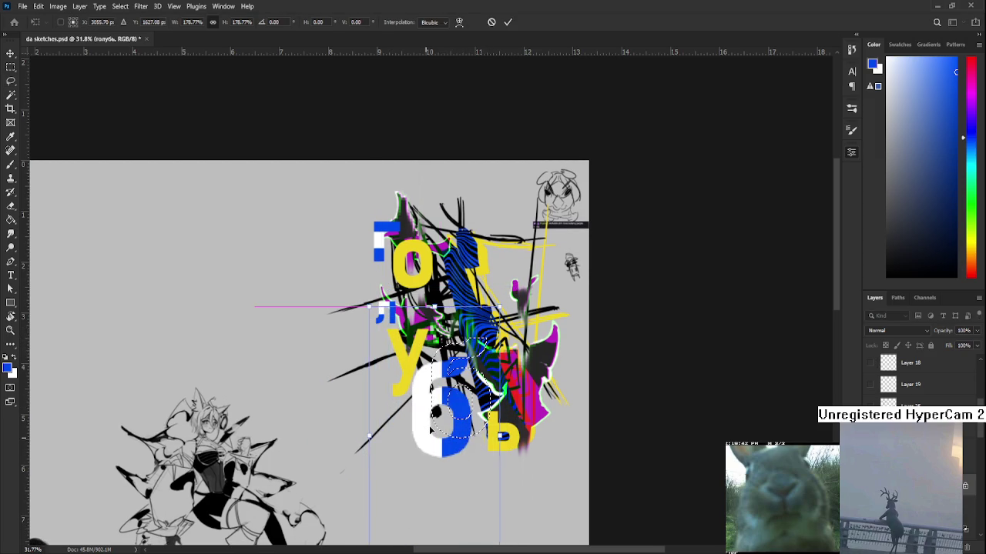
{"action": "scroll", "coordinate": [501, 498], "scroll_direction": "down", "scroll_amount": 2}
{"action": "left_click_drag", "start_coordinate": [450, 543], "coordinate": [451, 523]}
{"action": "key", "text": "Return"}
{"action": "scroll", "coordinate": [477, 401], "scroll_direction": "up", "scroll_amount": 1}
{"action": "scroll", "coordinate": [478, 400], "scroll_direction": "up", "scroll_amount": 3}
Scale the yellow ь down to about 87% and shift it down-left.
{"action": "mouse_move", "coordinate": [481, 353]}
{"action": "left_mouse_down"}
{"action": "mouse_move", "coordinate": [542, 504]}
{"action": "mouse_move", "coordinate": [483, 356]}
{"action": "left_mouse_up"}
{"action": "key", "text": "ctrl+t"}
{"action": "mouse_move", "coordinate": [527, 420]}
{"action": "left_mouse_down"}
{"action": "mouse_move", "coordinate": [535, 284]}
{"action": "mouse_move", "coordinate": [456, 398]}
{"action": "mouse_move", "coordinate": [452, 466]}
{"action": "left_mouse_up"}
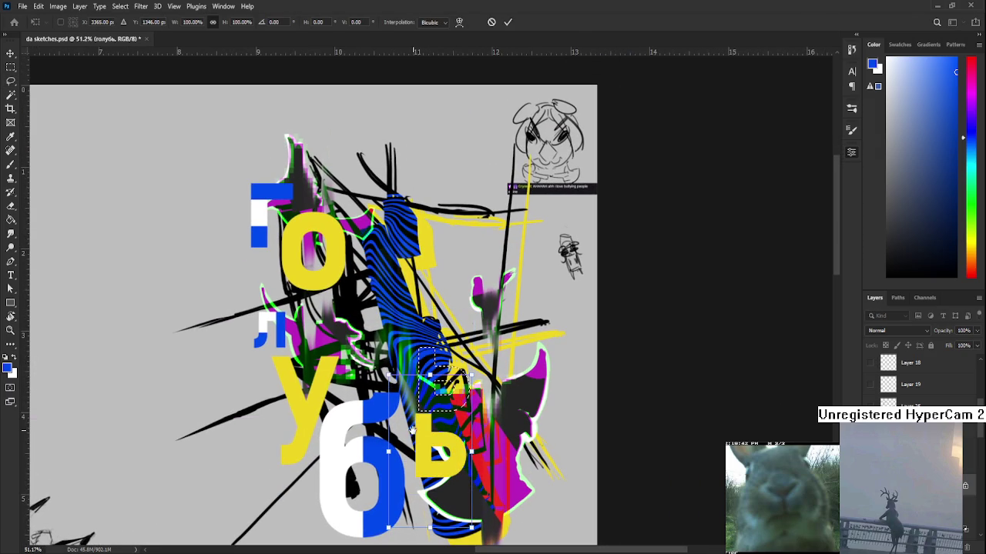
{"action": "scroll", "coordinate": [462, 339], "scroll_direction": "down", "scroll_amount": 2}
{"action": "left_click_drag", "start_coordinate": [469, 327], "coordinate": [460, 347]}
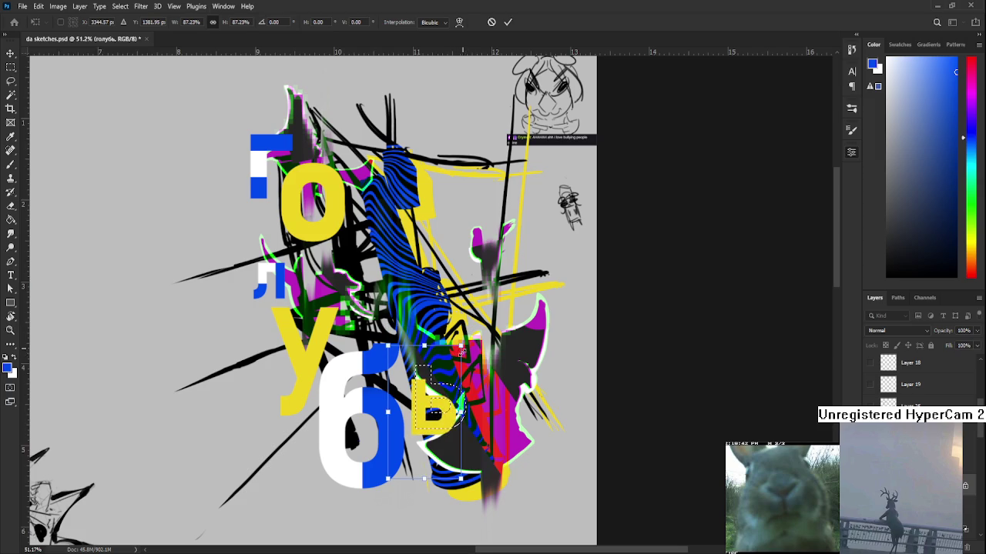
{"action": "left_click_drag", "start_coordinate": [431, 419], "coordinate": [424, 490]}
Settle the ь beneath the б, then select the whole lettering collage for transforming.
{"action": "scroll", "coordinate": [431, 431], "scroll_direction": "down", "scroll_amount": 2}
{"action": "mouse_move", "coordinate": [477, 431]}
{"action": "left_mouse_down"}
{"action": "mouse_move", "coordinate": [380, 462]}
{"action": "mouse_move", "coordinate": [362, 445]}
{"action": "left_mouse_up"}
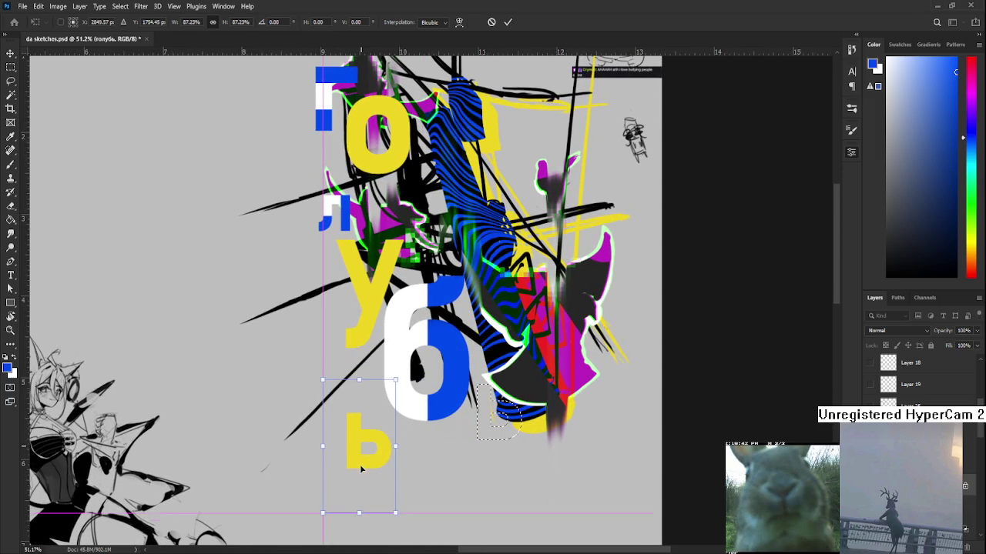
{"action": "scroll", "coordinate": [362, 445], "scroll_direction": "down", "scroll_amount": 3}
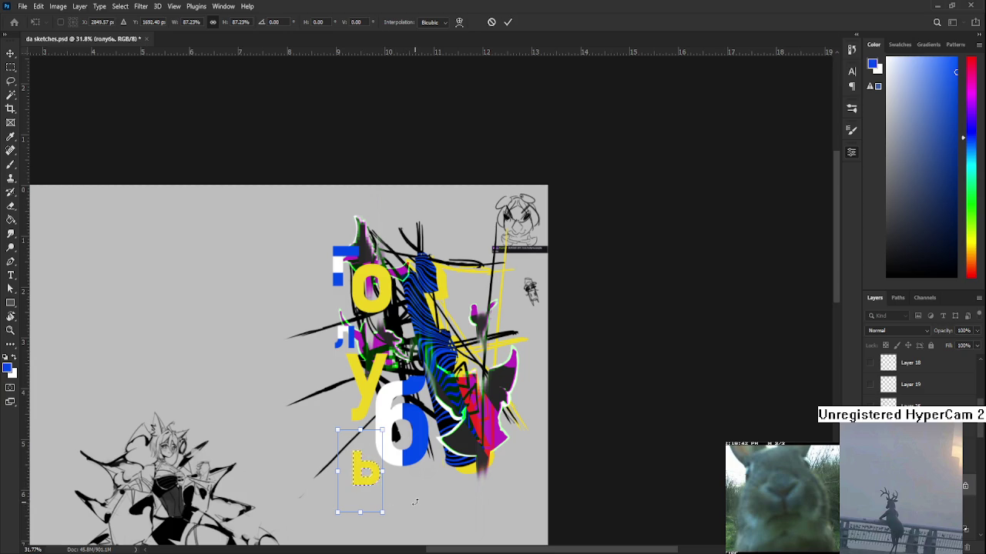
{"action": "left_click_drag", "start_coordinate": [364, 475], "coordinate": [370, 480]}
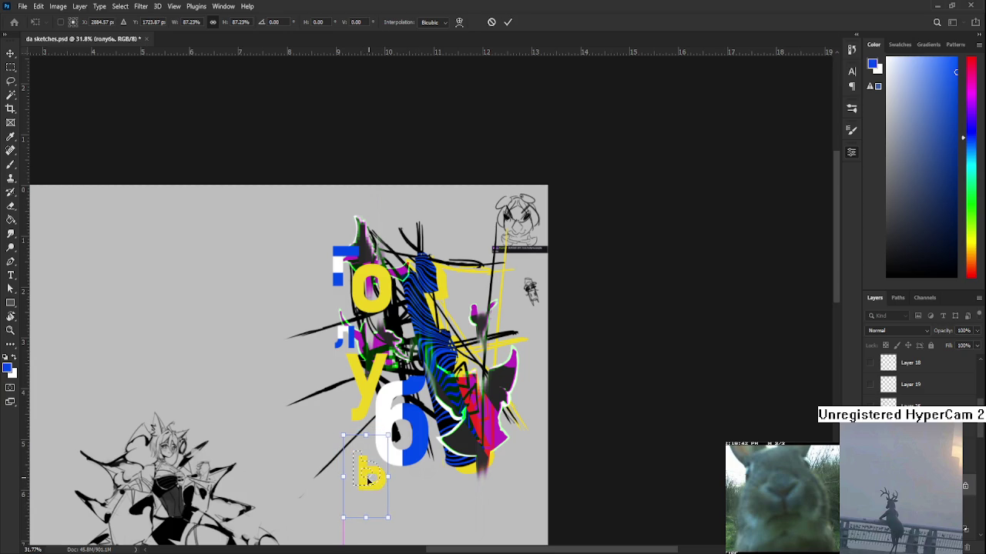
{"action": "key", "text": "Return"}
{"action": "left_click_drag", "start_coordinate": [430, 518], "coordinate": [568, 334]}
{"action": "key", "text": "ctrl+t"}
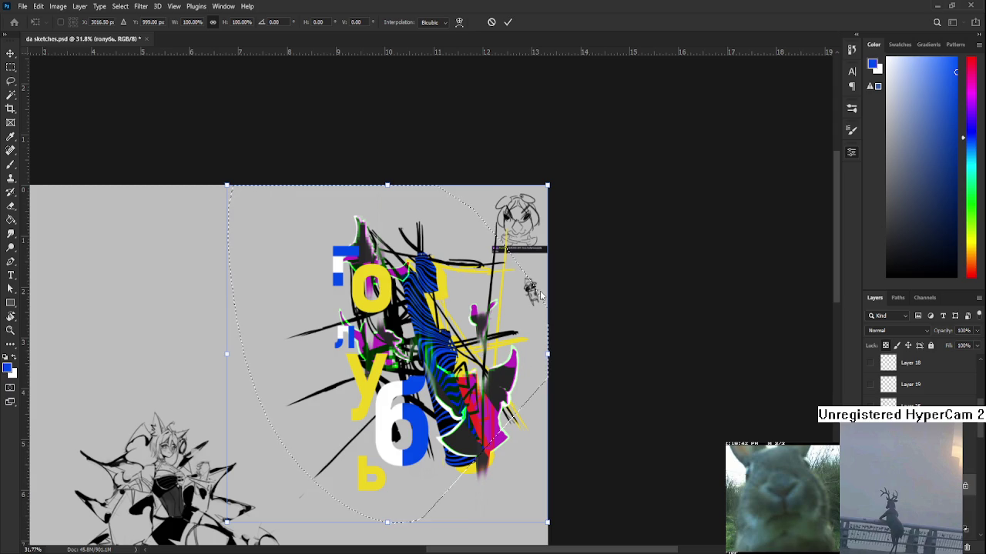
Distort the collage's corners to skew and tilt its edges, nudge it down, and apply.
{"action": "left_click_drag", "start_coordinate": [548, 523], "coordinate": [607, 496]}
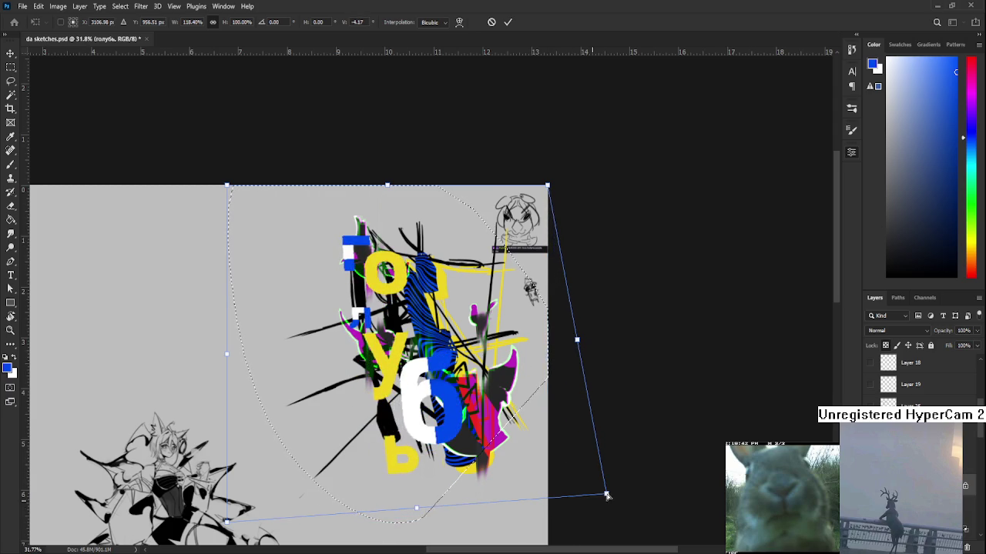
{"action": "left_click_drag", "start_coordinate": [227, 186], "coordinate": [245, 238]}
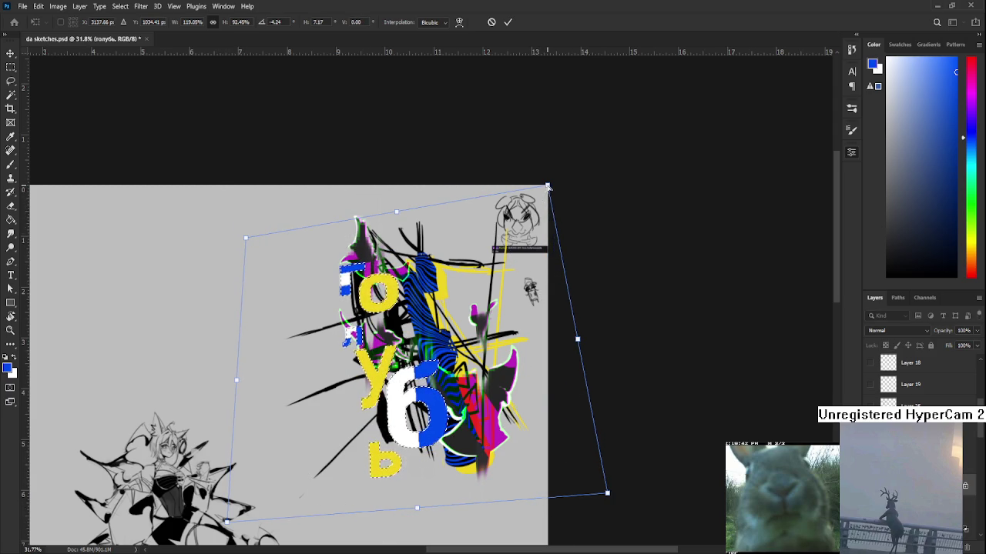
{"action": "left_click_drag", "start_coordinate": [547, 186], "coordinate": [497, 180]}
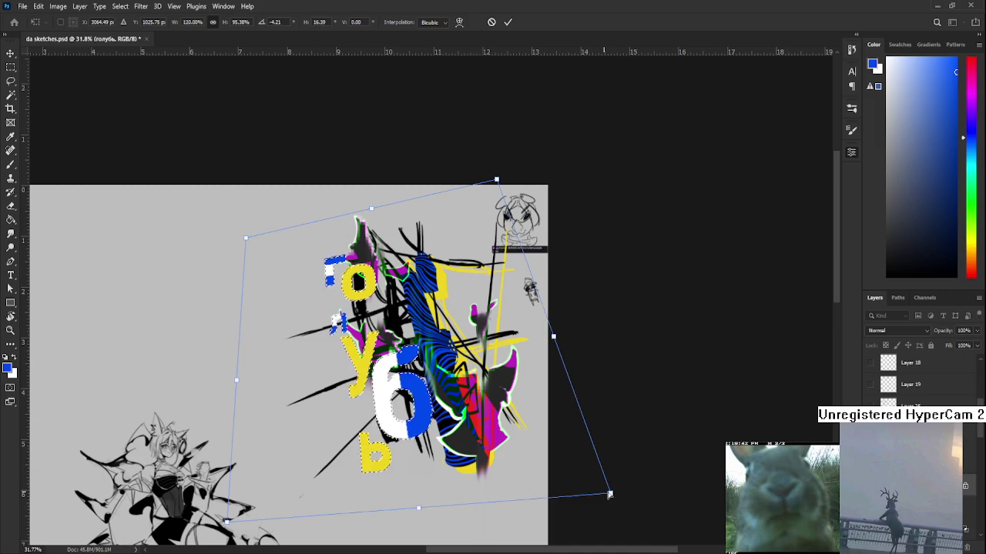
{"action": "left_click_drag", "start_coordinate": [607, 494], "coordinate": [646, 476]}
{"action": "left_click_drag", "start_coordinate": [226, 521], "coordinate": [227, 542]}
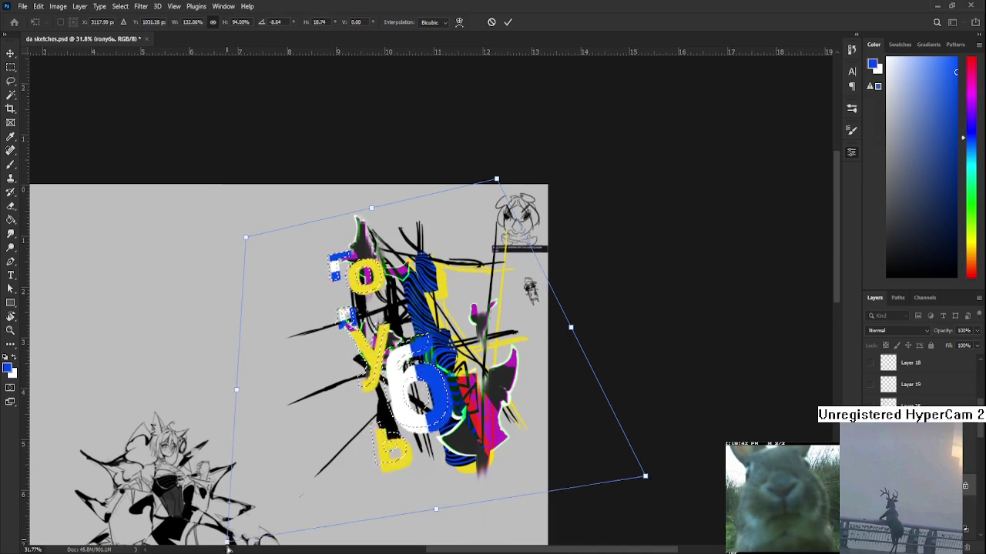
{"action": "left_click_drag", "start_coordinate": [360, 417], "coordinate": [339, 437]}
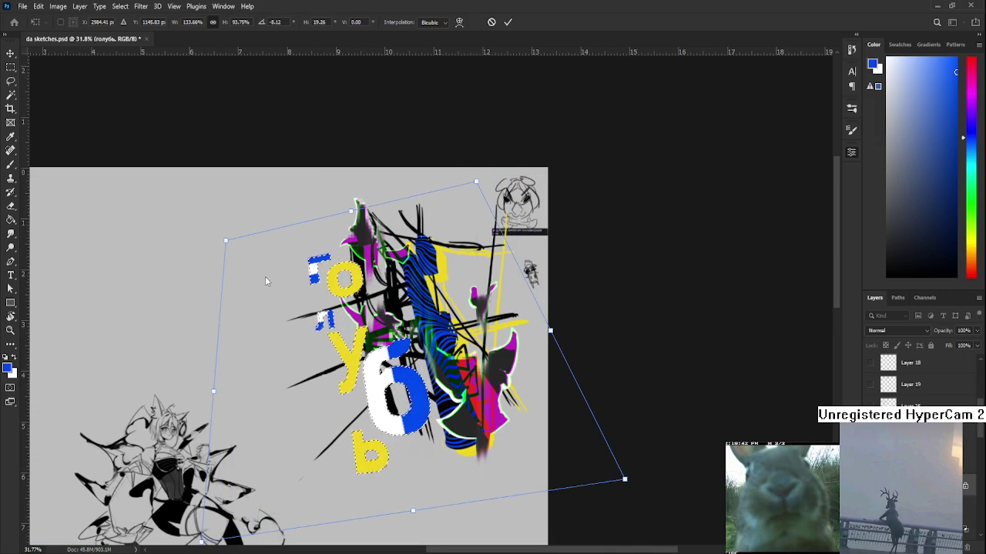
{"action": "left_click_drag", "start_coordinate": [220, 245], "coordinate": [245, 239]}
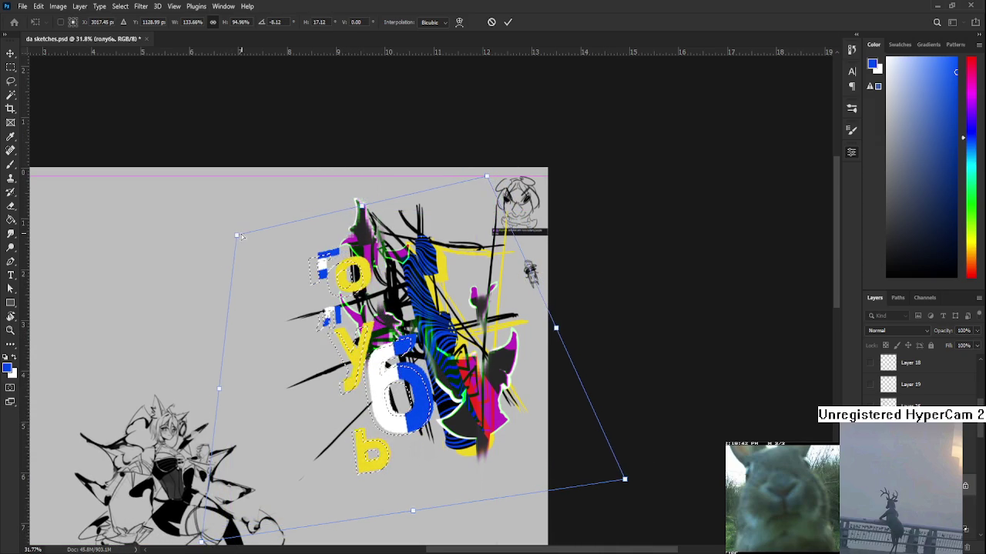
{"action": "left_click_drag", "start_coordinate": [491, 182], "coordinate": [473, 185]}
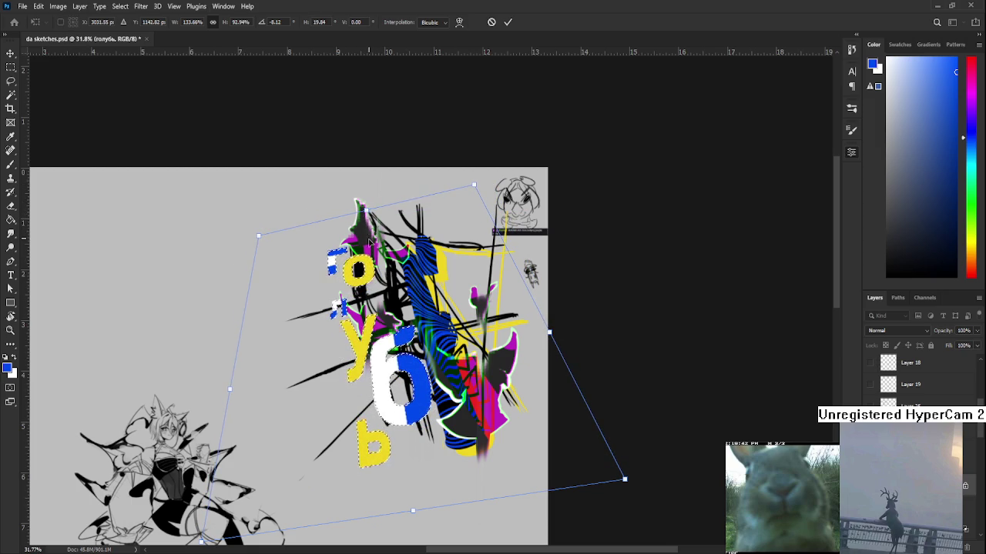
{"action": "left_click_drag", "start_coordinate": [370, 241], "coordinate": [368, 251]}
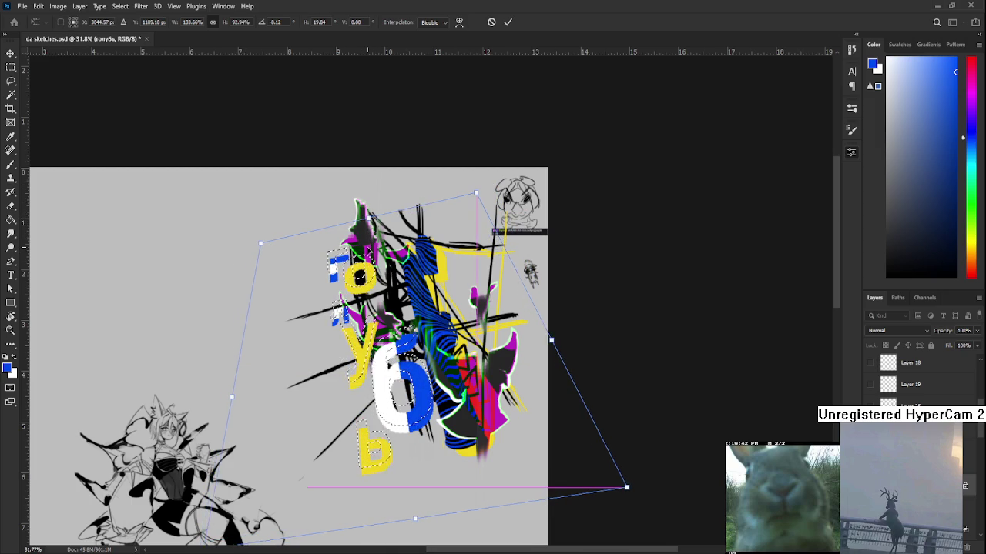
{"action": "key", "text": "Return"}
{"action": "scroll", "coordinate": [460, 316], "scroll_direction": "down", "scroll_amount": 1}
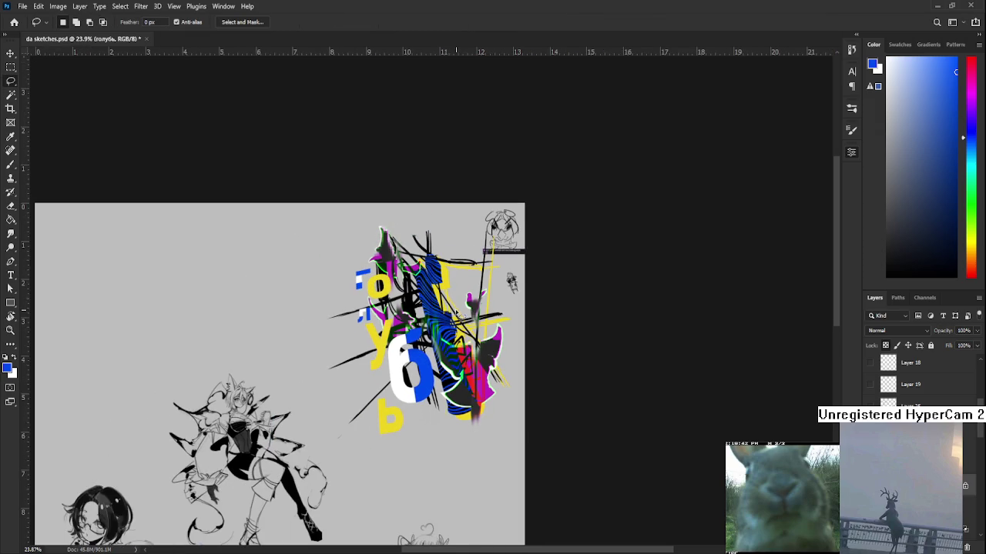
Set up the Brush with white as the paint colour at a fine size.
{"action": "scroll", "coordinate": [447, 316], "scroll_direction": "down", "scroll_amount": 2}
{"action": "scroll", "coordinate": [504, 235], "scroll_direction": "up", "scroll_amount": 2}
{"action": "scroll", "coordinate": [512, 228], "scroll_direction": "up", "scroll_amount": 1}
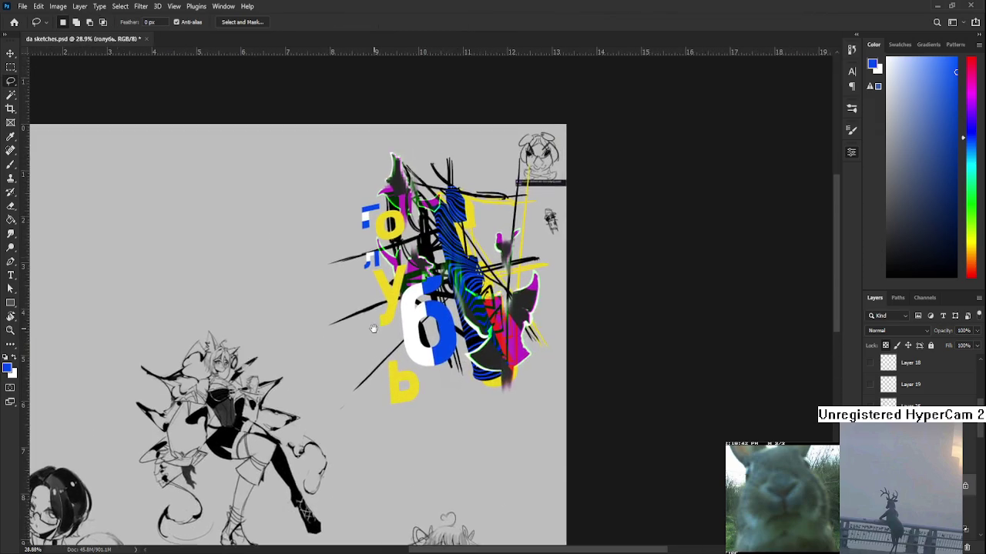
{"action": "scroll", "coordinate": [462, 254], "scroll_direction": "up", "scroll_amount": 1}
{"action": "scroll", "coordinate": [416, 277], "scroll_direction": "up", "scroll_amount": 1}
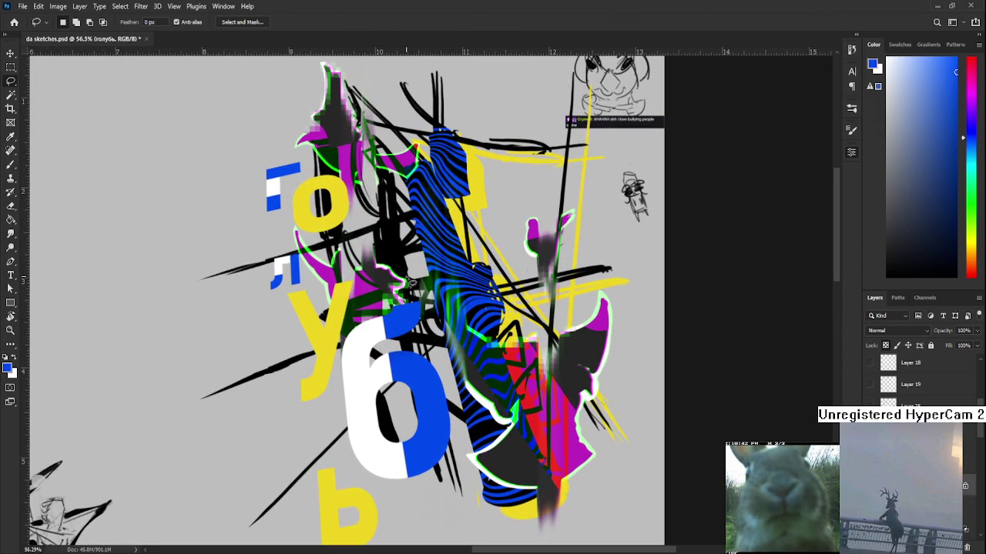
{"action": "scroll", "coordinate": [346, 261], "scroll_direction": "down", "scroll_amount": 1}
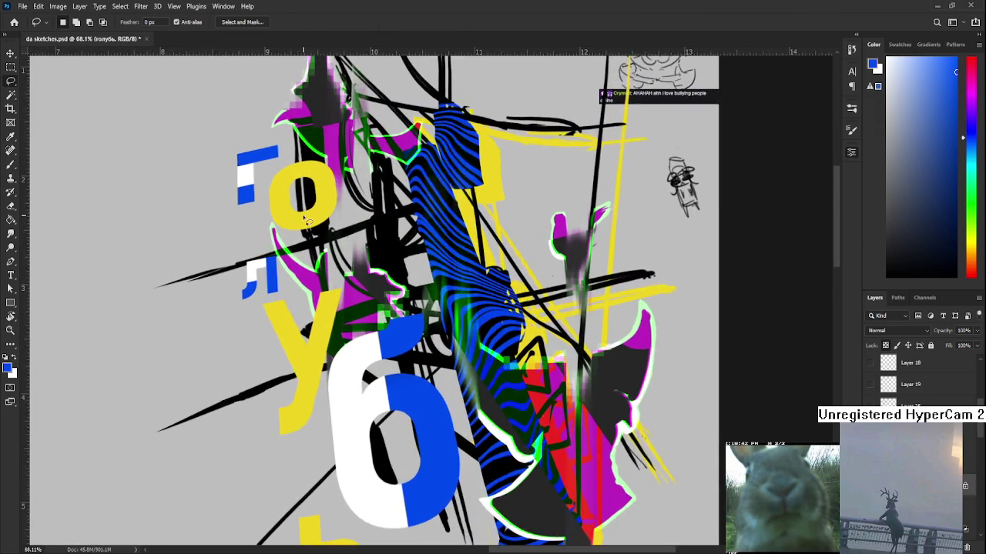
{"action": "scroll", "coordinate": [289, 247], "scroll_direction": "up", "scroll_amount": 1}
{"action": "scroll", "coordinate": [289, 246], "scroll_direction": "down", "scroll_amount": 1}
{"action": "scroll", "coordinate": [290, 247], "scroll_direction": "down", "scroll_amount": 1}
{"action": "scroll", "coordinate": [231, 446], "scroll_direction": "up", "scroll_amount": 1}
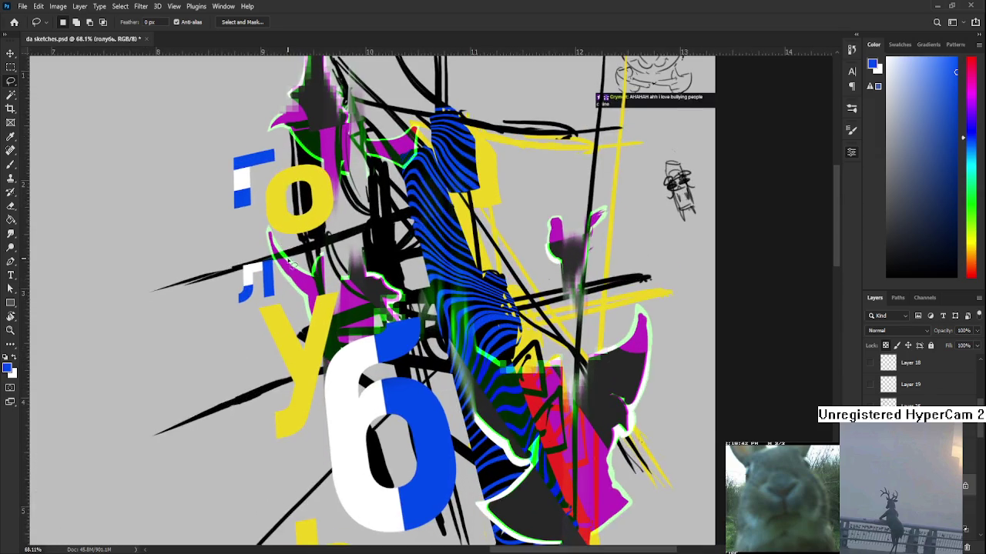
{"action": "scroll", "coordinate": [231, 447], "scroll_direction": "up", "scroll_amount": 1}
{"action": "key", "text": "b"}
{"action": "key", "text": "x"}
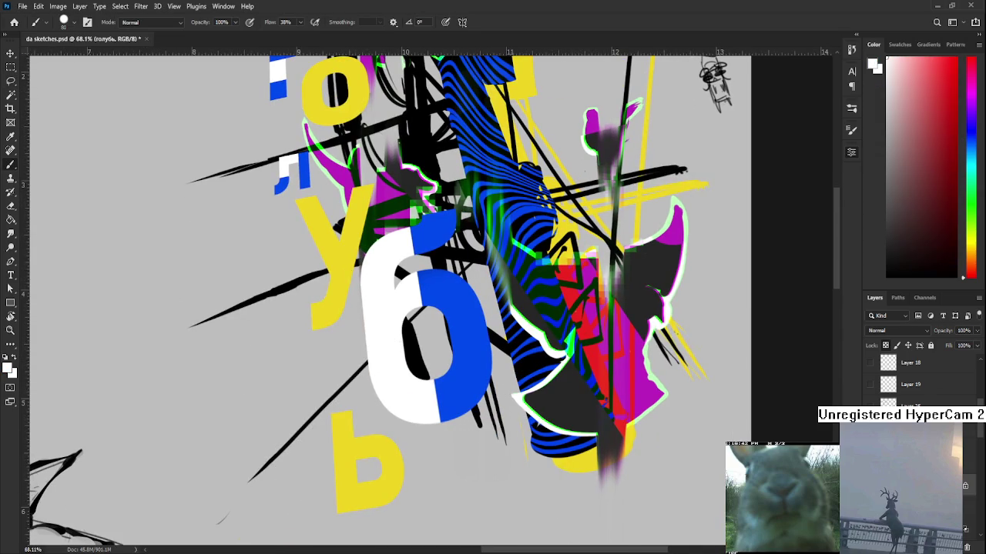
{"action": "key", "text": "bracketleft"}
{"action": "key", "text": "bracketleft"}
{"action": "key", "text": "bracketleft"}
Paint a thin white line along the б's left edge; a trial line beside the г is undone.
{"action": "left_click_drag", "start_coordinate": [352, 308], "coordinate": [367, 412]}
{"action": "key", "text": "ctrl+z"}
{"action": "left_click_drag", "start_coordinate": [353, 307], "coordinate": [369, 405]}
{"action": "scroll", "coordinate": [406, 310], "scroll_direction": "up", "scroll_amount": 3}
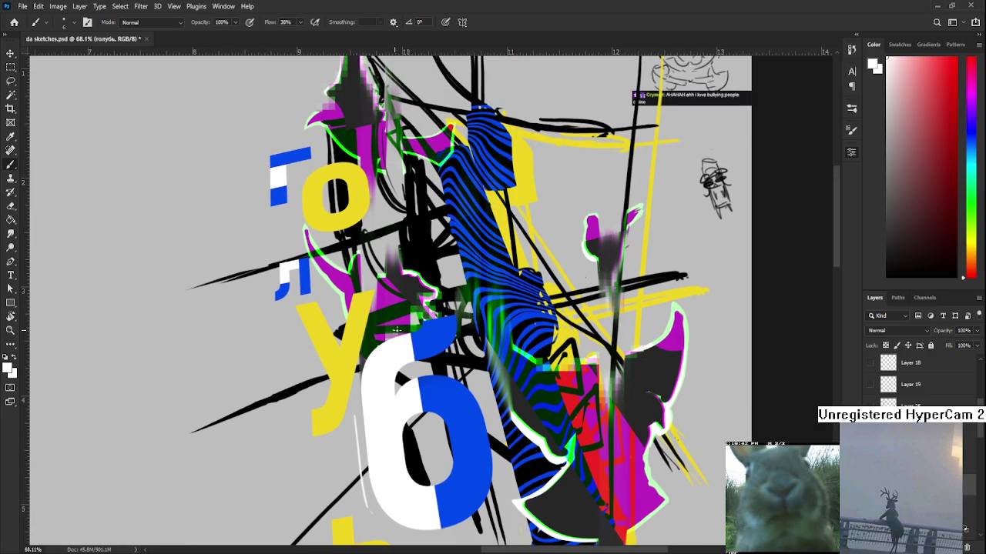
{"action": "scroll", "coordinate": [398, 308], "scroll_direction": "up", "scroll_amount": 1}
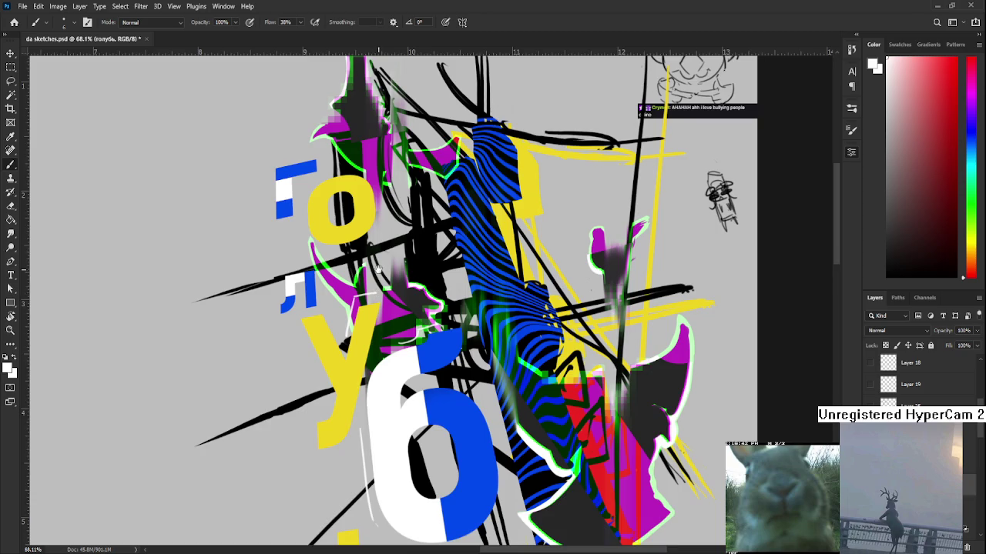
{"action": "scroll", "coordinate": [369, 281], "scroll_direction": "up", "scroll_amount": 2}
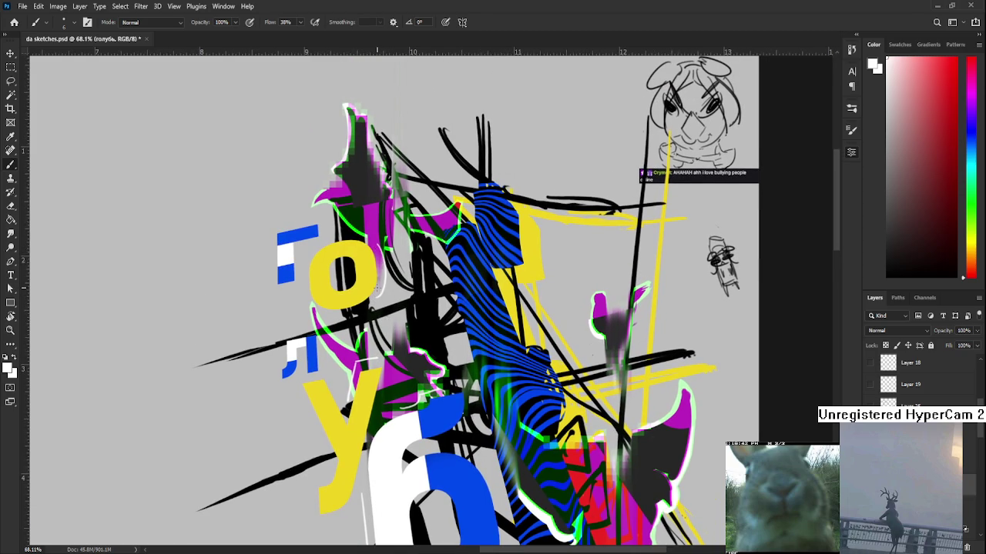
{"action": "scroll", "coordinate": [378, 246], "scroll_direction": "up", "scroll_amount": 1}
{"action": "left_click_drag", "start_coordinate": [294, 253], "coordinate": [296, 288]}
{"action": "key", "text": "ctrl+z"}
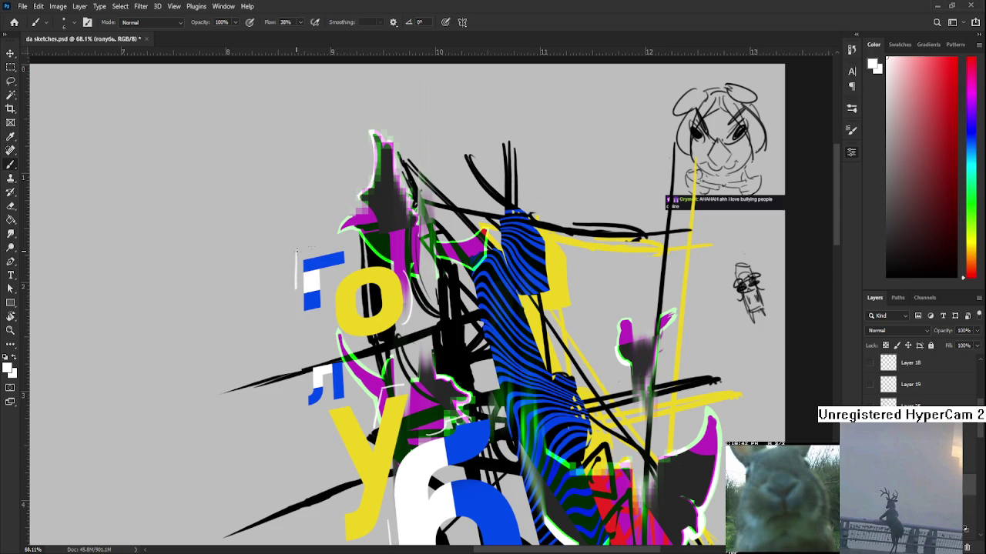
{"action": "scroll", "coordinate": [322, 244], "scroll_direction": "down", "scroll_amount": 2}
{"action": "scroll", "coordinate": [322, 244], "scroll_direction": "down", "scroll_amount": 1}
{"action": "scroll", "coordinate": [321, 244], "scroll_direction": "down", "scroll_amount": 2}
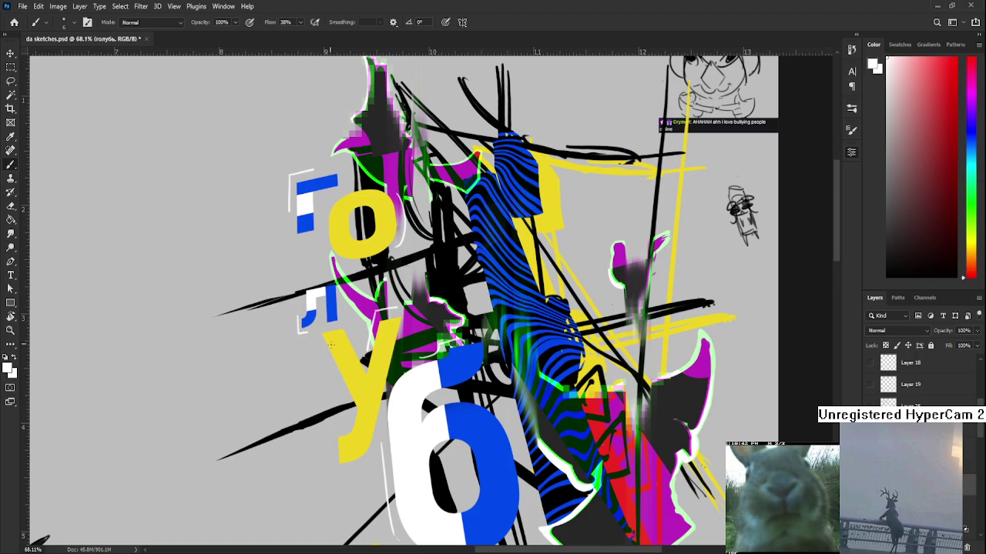
{"action": "scroll", "coordinate": [326, 336], "scroll_direction": "down", "scroll_amount": 2}
{"action": "scroll", "coordinate": [326, 336], "scroll_direction": "down", "scroll_amount": 2}
{"action": "scroll", "coordinate": [349, 331], "scroll_direction": "down", "scroll_amount": 2}
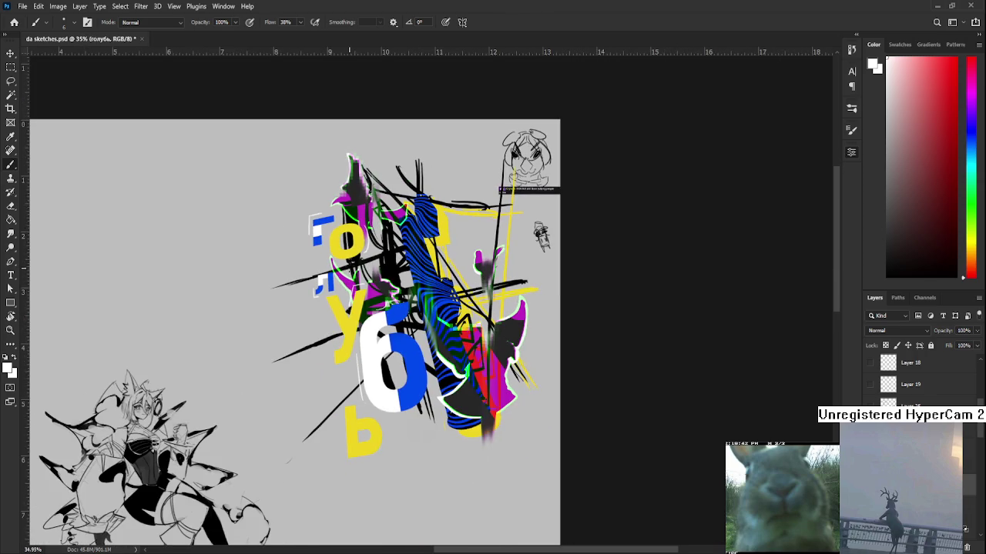
{"action": "scroll", "coordinate": [350, 264], "scroll_direction": "up", "scroll_amount": 2}
{"action": "scroll", "coordinate": [351, 264], "scroll_direction": "down", "scroll_amount": 1}
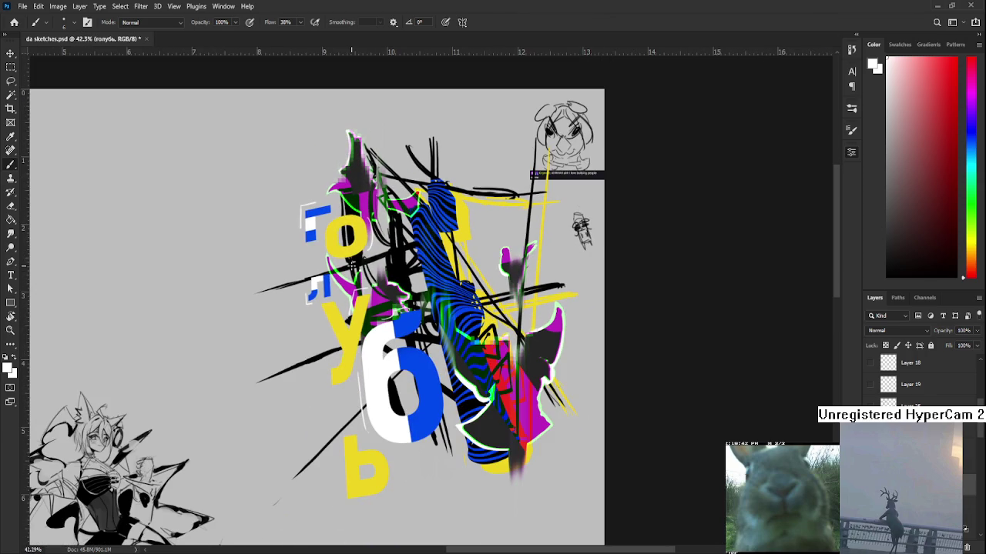
{"action": "left_click_drag", "start_coordinate": [352, 269], "coordinate": [344, 216]}
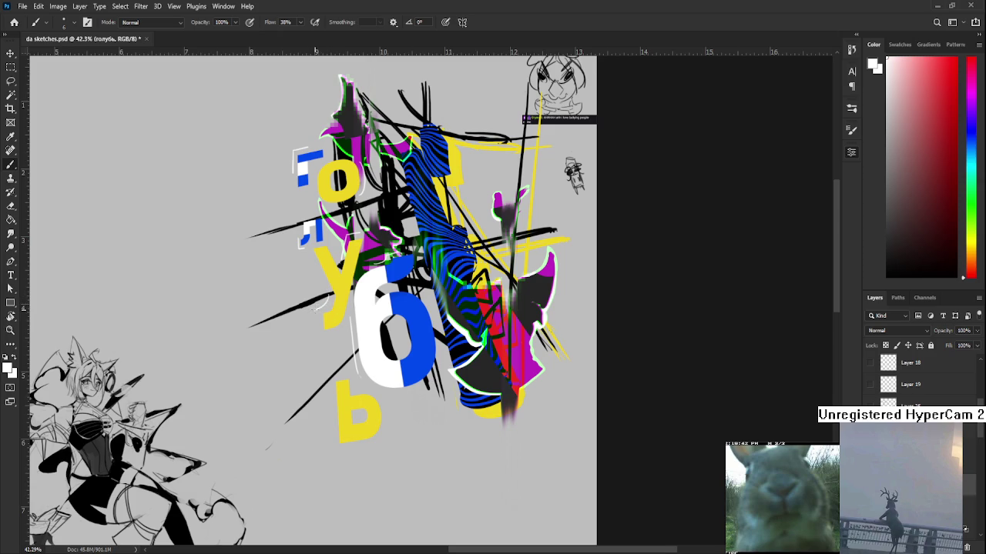
{"action": "left_click_drag", "start_coordinate": [330, 376], "coordinate": [320, 315]}
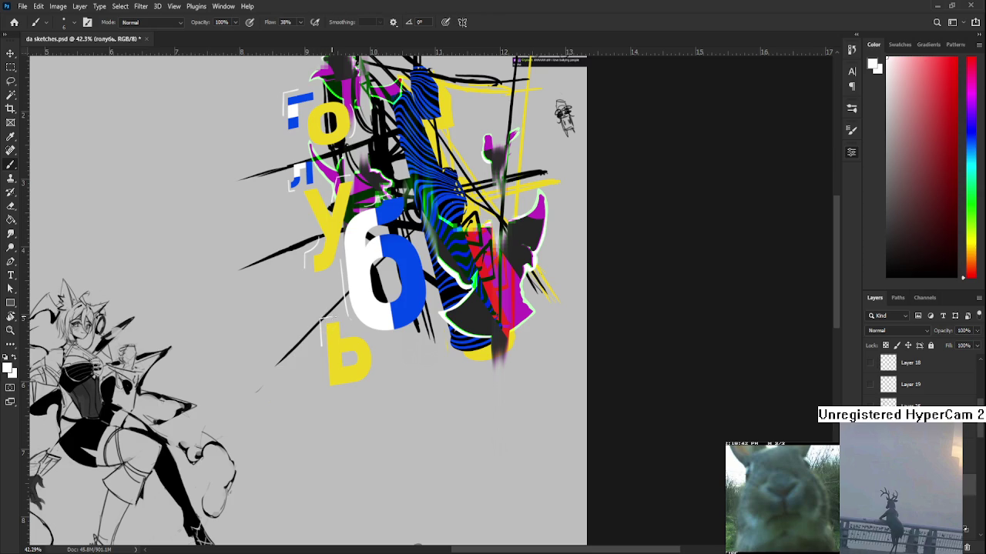
{"action": "scroll", "coordinate": [425, 281], "scroll_direction": "up", "scroll_amount": 3}
{"action": "scroll", "coordinate": [424, 293], "scroll_direction": "down", "scroll_amount": 1}
{"action": "scroll", "coordinate": [416, 296], "scroll_direction": "down", "scroll_amount": 1}
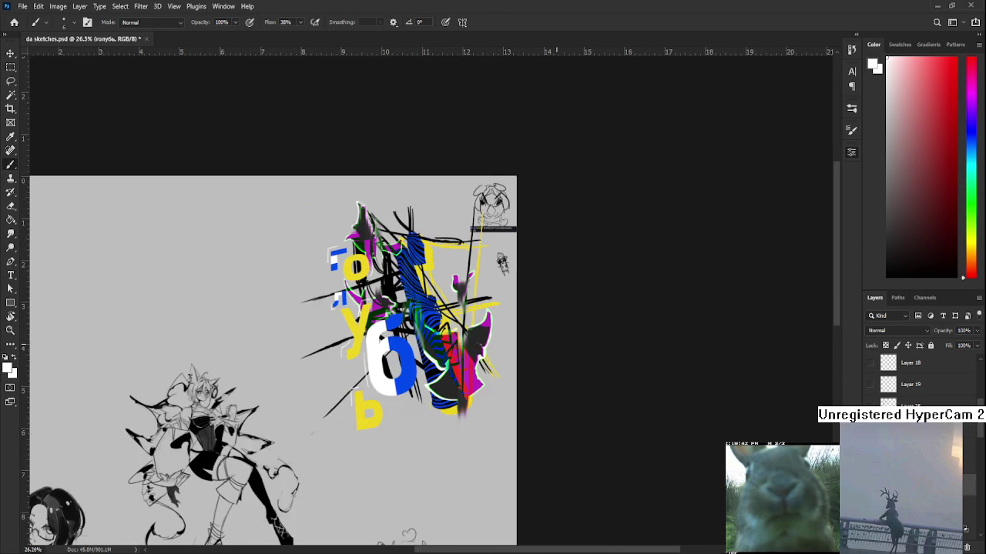
{"action": "scroll", "coordinate": [415, 296], "scroll_direction": "up", "scroll_amount": 1}
{"action": "scroll", "coordinate": [435, 327], "scroll_direction": "up", "scroll_amount": 1}
{"action": "scroll", "coordinate": [434, 330], "scroll_direction": "up", "scroll_amount": 1}
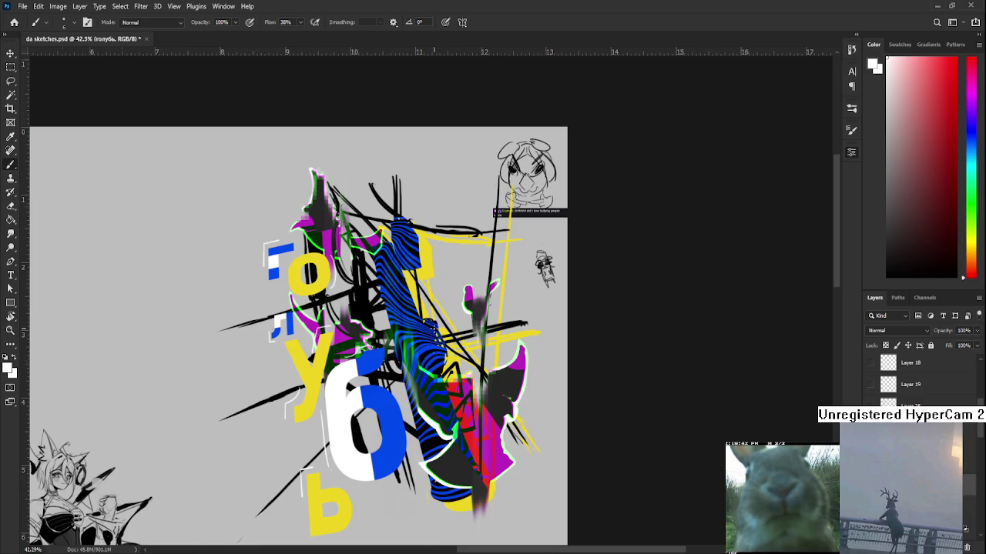
{"action": "scroll", "coordinate": [433, 330], "scroll_direction": "down", "scroll_amount": 1}
{"action": "scroll", "coordinate": [434, 329], "scroll_direction": "up", "scroll_amount": 1}
{"action": "scroll", "coordinate": [434, 329], "scroll_direction": "down", "scroll_amount": 1}
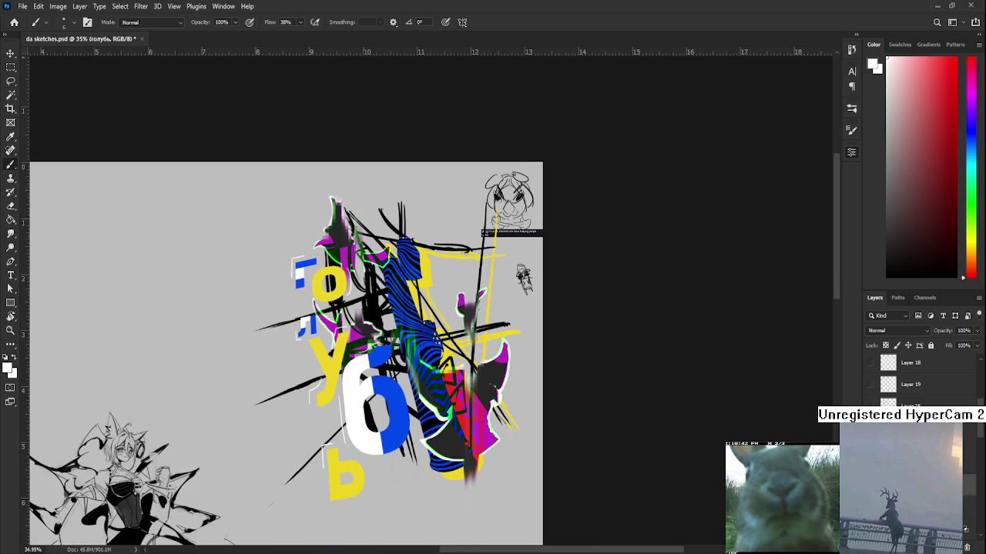
{"action": "scroll", "coordinate": [965, 461], "scroll_direction": "up", "scroll_amount": 2}
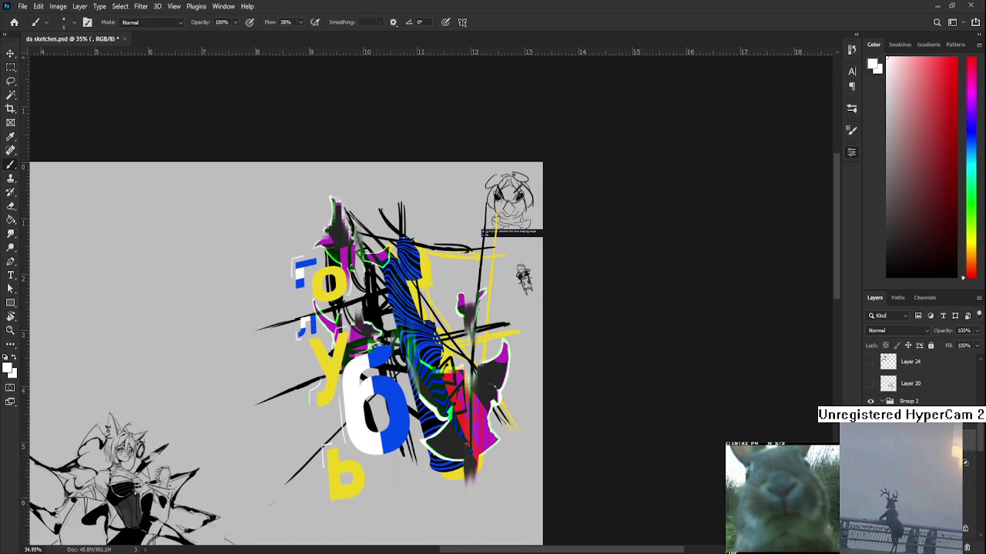
{"action": "key", "text": "ctrl+j"}
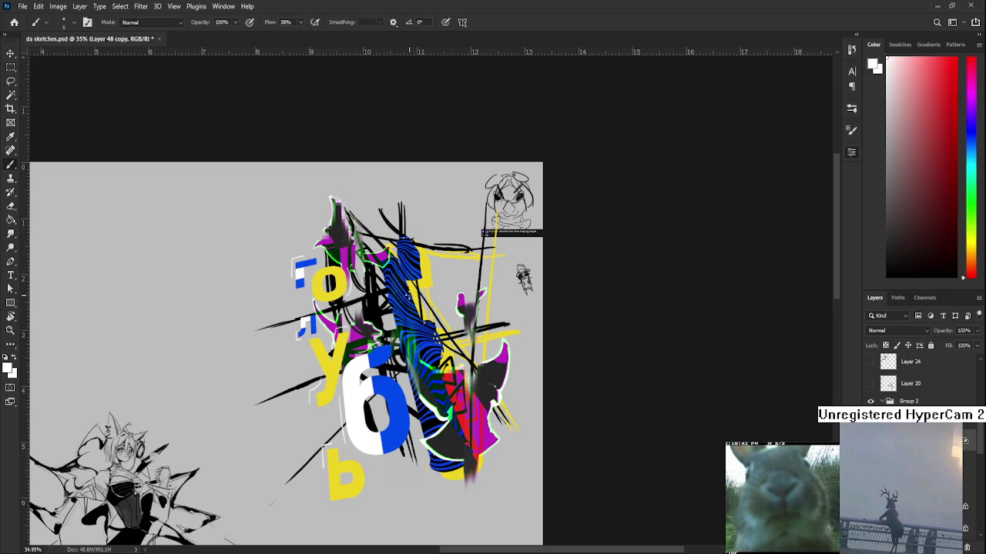
Skew the голубь lettering layer and shift it to the left.
{"action": "scroll", "coordinate": [410, 296], "scroll_direction": "up", "scroll_amount": 2}
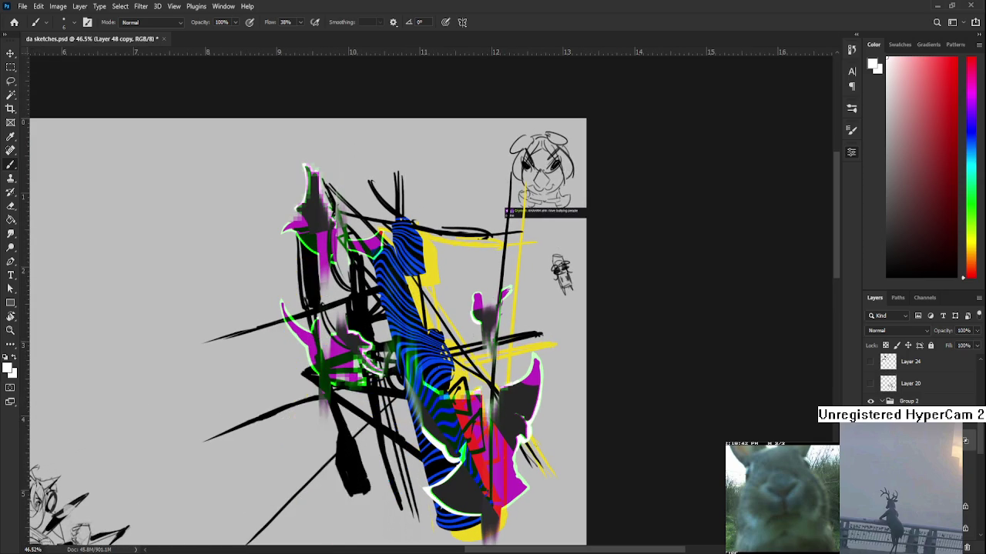
{"action": "left_click", "coordinate": [303, 292], "text": "ctrl"}
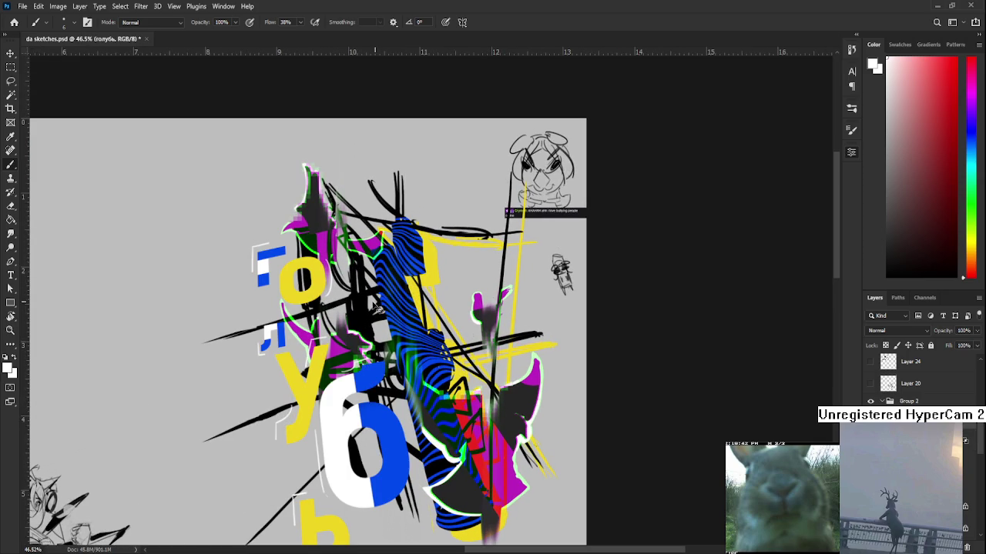
{"action": "key", "text": "ctrl+t"}
{"action": "mouse_move", "coordinate": [325, 247]}
{"action": "left_mouse_down"}
{"action": "mouse_move", "coordinate": [291, 289]}
{"action": "mouse_move", "coordinate": [293, 282]}
{"action": "left_mouse_up"}
{"action": "scroll", "coordinate": [298, 261], "scroll_direction": "down", "scroll_amount": 3}
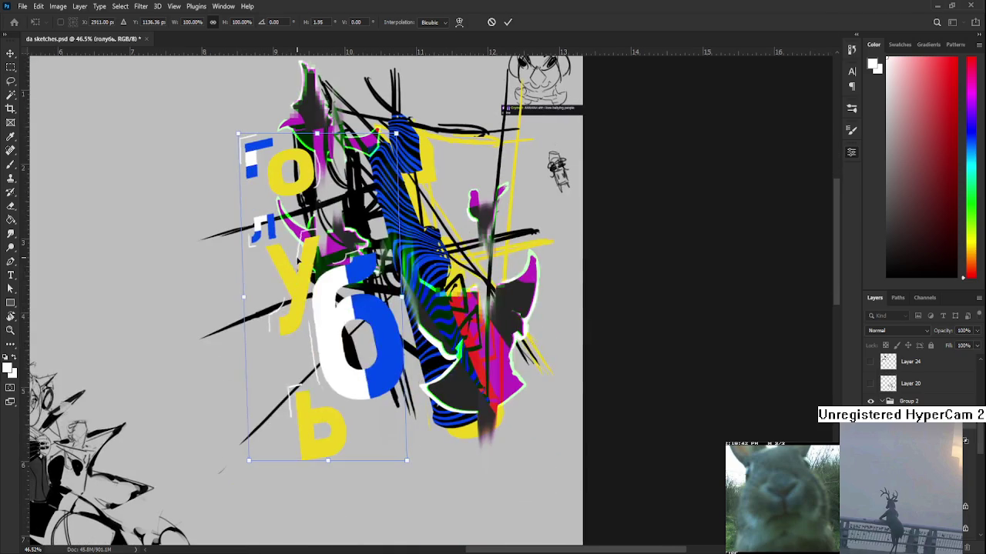
{"action": "key", "text": "Return"}
{"action": "scroll", "coordinate": [299, 261], "scroll_direction": "down", "scroll_amount": 2}
{"action": "scroll", "coordinate": [298, 262], "scroll_direction": "down", "scroll_amount": 2}
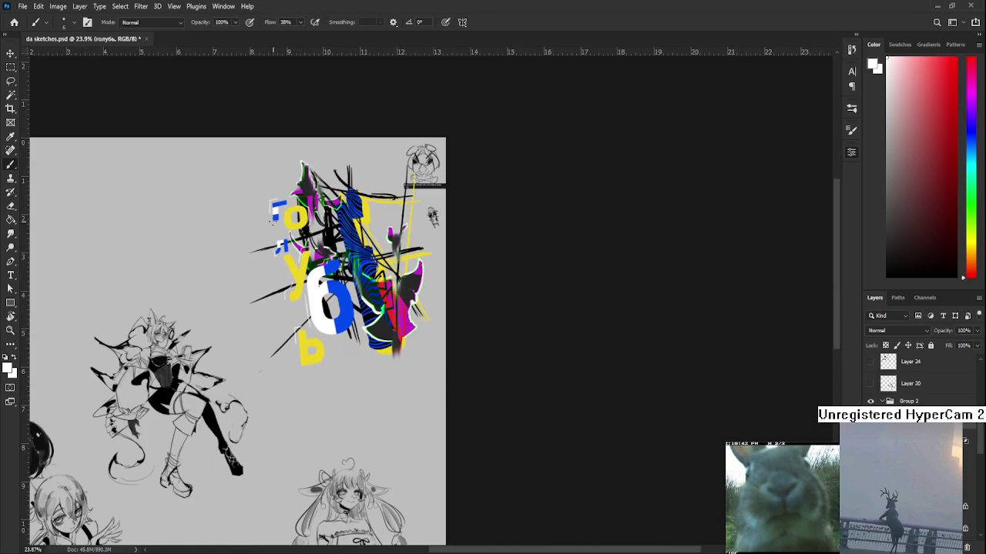
{"action": "scroll", "coordinate": [298, 262], "scroll_direction": "up", "scroll_amount": 2}
{"action": "scroll", "coordinate": [298, 262], "scroll_direction": "up", "scroll_amount": 2}
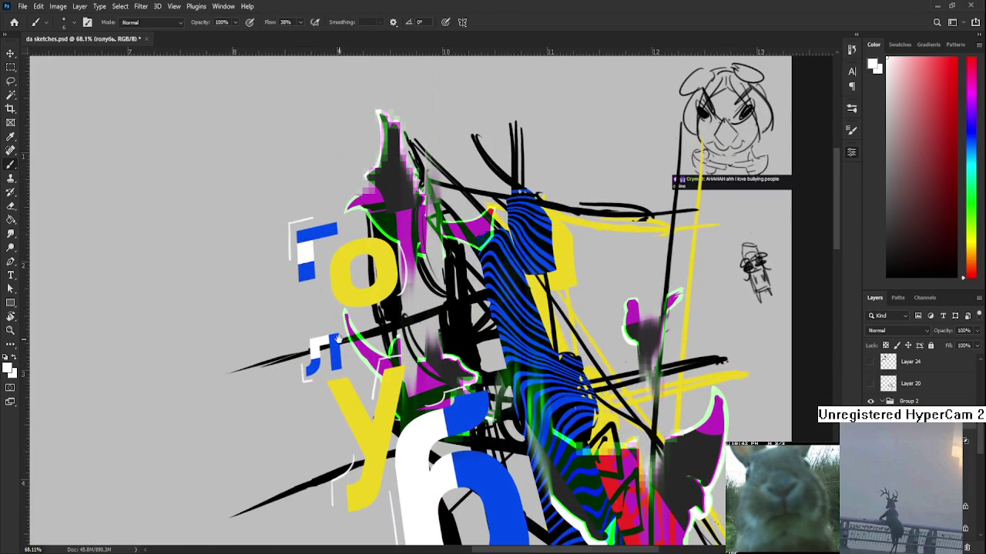
{"action": "scroll", "coordinate": [336, 339], "scroll_direction": "up", "scroll_amount": 2}
{"action": "scroll", "coordinate": [324, 301], "scroll_direction": "down", "scroll_amount": 2}
{"action": "scroll", "coordinate": [304, 248], "scroll_direction": "down", "scroll_amount": 2}
{"action": "scroll", "coordinate": [385, 300], "scroll_direction": "down", "scroll_amount": 1}
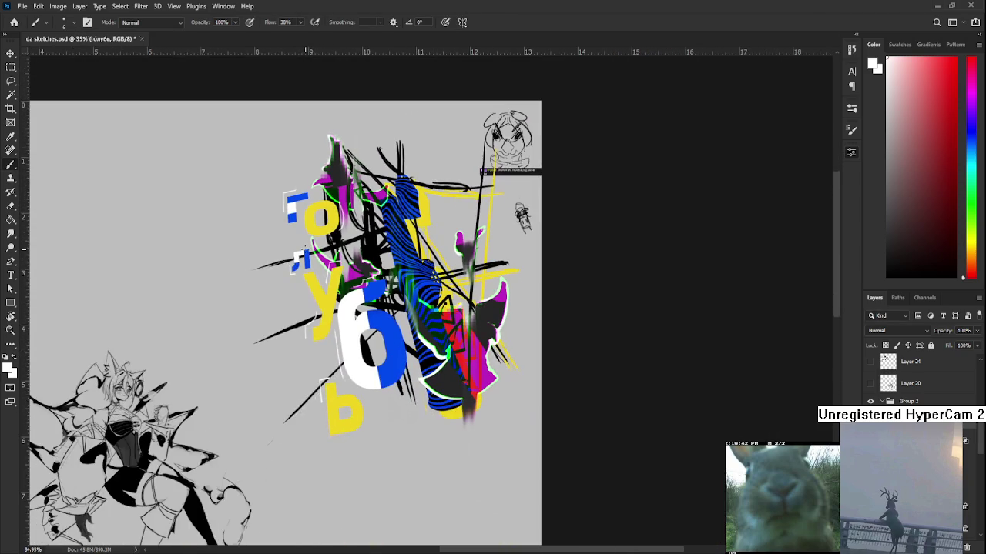
{"action": "scroll", "coordinate": [348, 311], "scroll_direction": "down", "scroll_amount": 2}
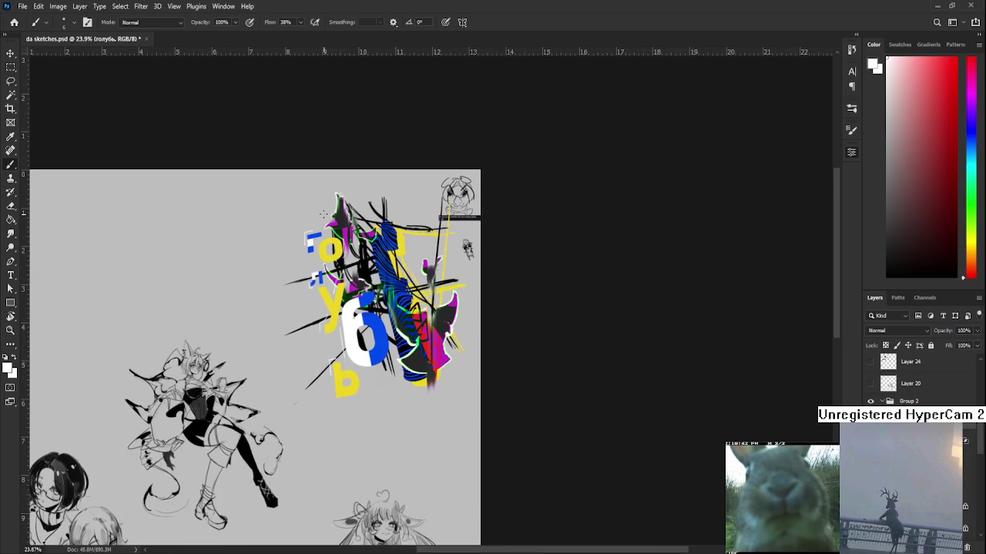
{"action": "scroll", "coordinate": [316, 205], "scroll_direction": "up", "scroll_amount": 1}
{"action": "scroll", "coordinate": [315, 205], "scroll_direction": "up", "scroll_amount": 1}
Lasso the top го letters and rotate them slightly.
{"action": "key", "text": "l"}
{"action": "mouse_move", "coordinate": [262, 248]}
{"action": "left_mouse_down"}
{"action": "mouse_move", "coordinate": [419, 304]}
{"action": "mouse_move", "coordinate": [263, 309]}
{"action": "left_mouse_up"}
{"action": "key", "text": "ctrl+t"}
{"action": "key", "text": "Return"}
{"action": "scroll", "coordinate": [476, 339], "scroll_direction": "down", "scroll_amount": 2}
{"action": "scroll", "coordinate": [477, 231], "scroll_direction": "down", "scroll_amount": 1}
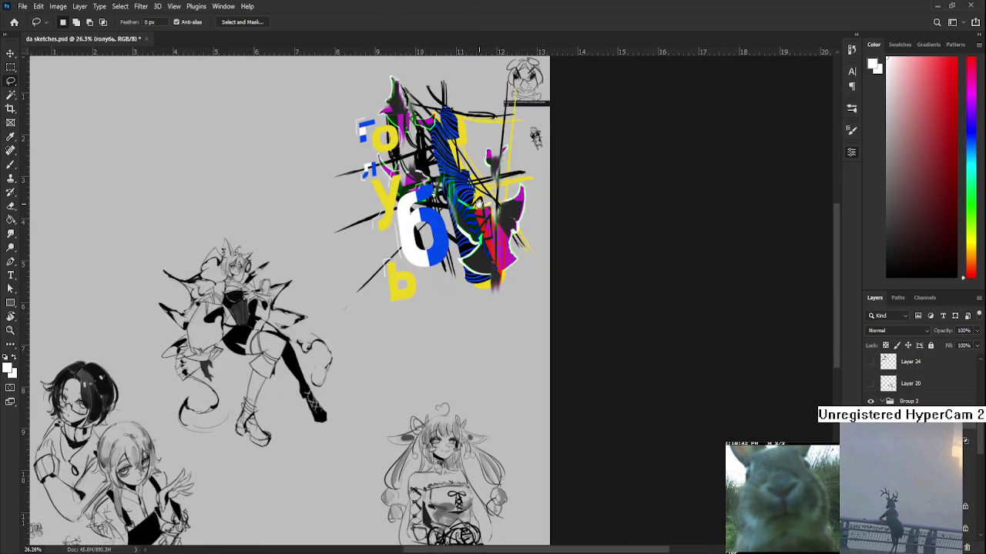
{"action": "mouse_move", "coordinate": [290, 101]}
{"action": "left_mouse_down"}
{"action": "mouse_move", "coordinate": [404, 163]}
{"action": "mouse_move", "coordinate": [346, 157]}
{"action": "left_mouse_up"}
{"action": "key", "text": "ctrl+t"}
{"action": "left_click_drag", "start_coordinate": [502, 198], "coordinate": [502, 309]}
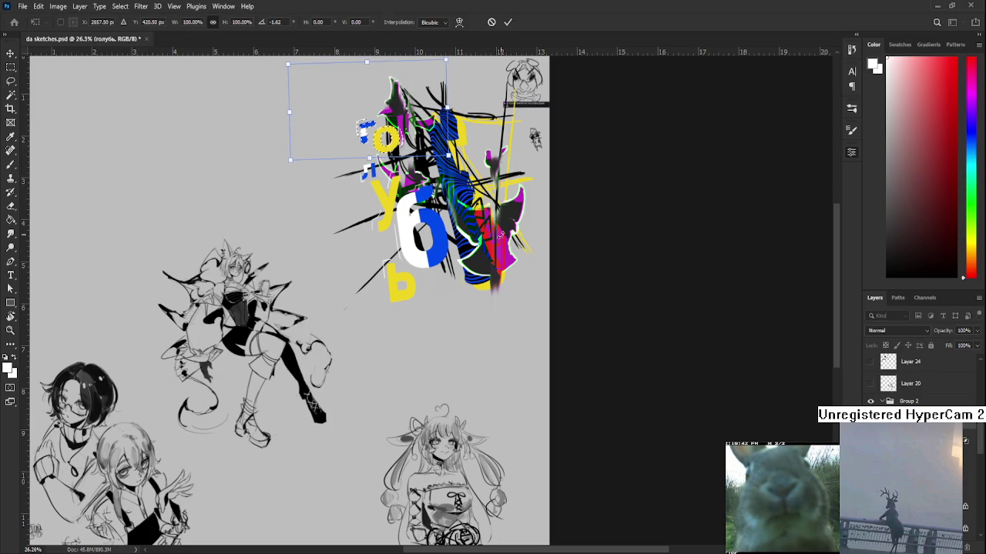
{"action": "key", "text": "Return"}
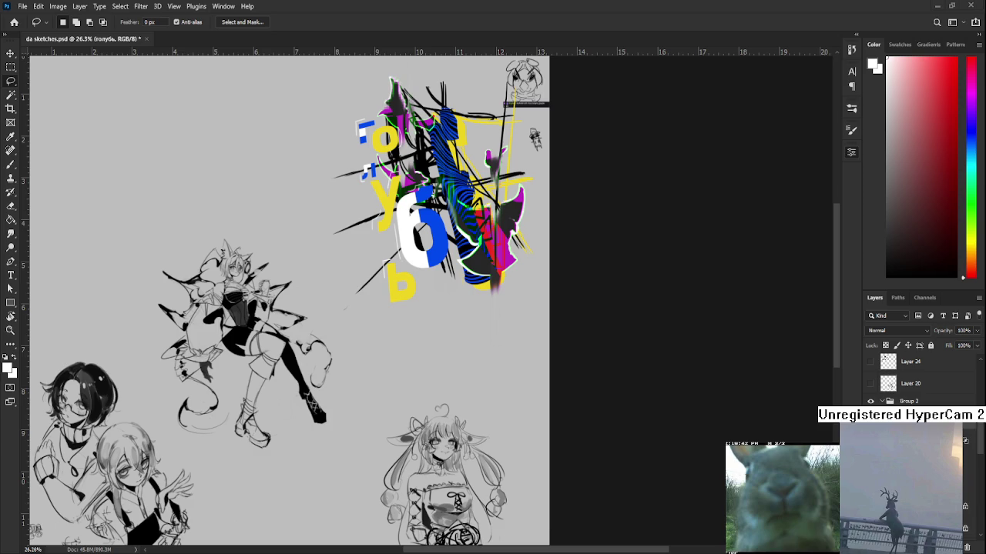
{"action": "scroll", "coordinate": [335, 428], "scroll_direction": "down", "scroll_amount": 5}
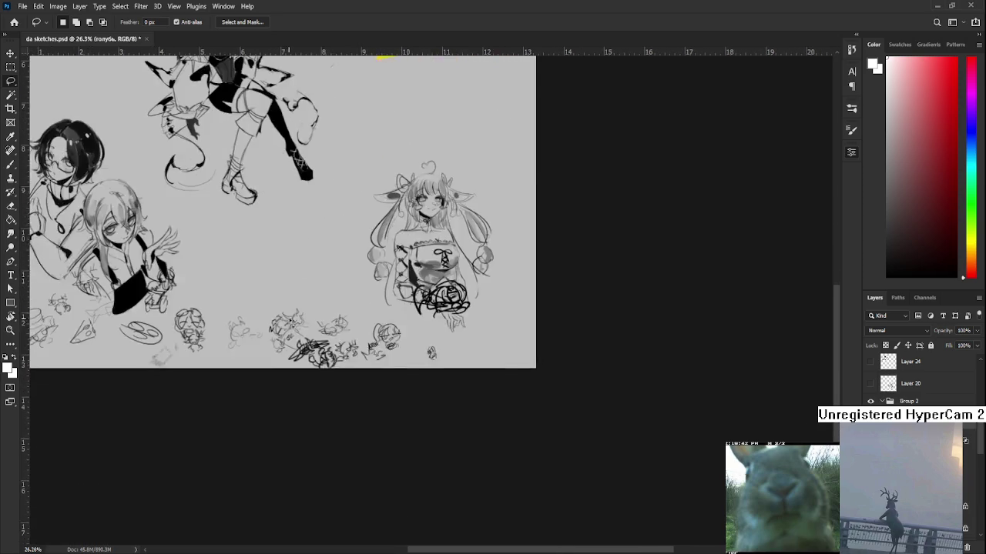
On Layer 3, brush a small curved doodle at the lower right, switching the colour to black.
{"action": "scroll", "coordinate": [324, 354], "scroll_direction": "up", "scroll_amount": 2}
{"action": "scroll", "coordinate": [324, 355], "scroll_direction": "up", "scroll_amount": 2}
{"action": "scroll", "coordinate": [916, 378], "scroll_direction": "down", "scroll_amount": 3}
{"action": "scroll", "coordinate": [917, 377], "scroll_direction": "down", "scroll_amount": 3}
{"action": "scroll", "coordinate": [917, 377], "scroll_direction": "down", "scroll_amount": 3}
{"action": "left_click", "coordinate": [436, 397], "text": "ctrl"}
{"action": "left_click_drag", "start_coordinate": [436, 397], "coordinate": [250, 404]}
{"action": "key", "text": "b"}
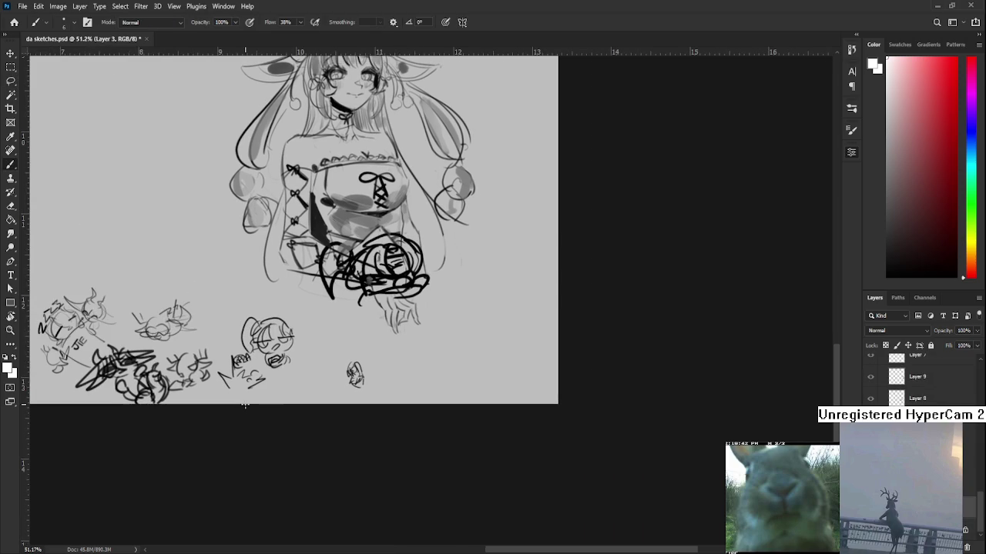
{"action": "mouse_move", "coordinate": [509, 339]}
{"action": "left_mouse_down"}
{"action": "mouse_move", "coordinate": [515, 367]}
{"action": "mouse_move", "coordinate": [495, 382]}
{"action": "mouse_move", "coordinate": [514, 368]}
{"action": "mouse_move", "coordinate": [488, 362]}
{"action": "mouse_move", "coordinate": [510, 363]}
{"action": "mouse_move", "coordinate": [513, 354]}
{"action": "mouse_move", "coordinate": [489, 372]}
{"action": "mouse_move", "coordinate": [523, 369]}
{"action": "mouse_move", "coordinate": [489, 378]}
{"action": "mouse_move", "coordinate": [525, 366]}
{"action": "mouse_move", "coordinate": [512, 355]}
{"action": "left_mouse_up"}
{"action": "key", "text": "x"}
{"action": "key", "text": "ctrl+z"}
{"action": "key", "text": "ctrl+z"}
{"action": "key", "text": "ctrl+z"}
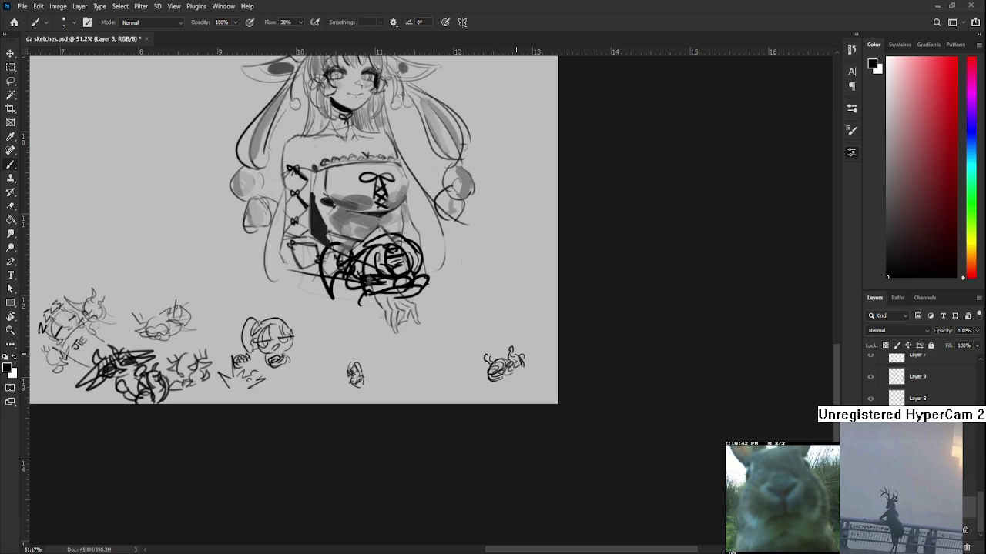
{"action": "scroll", "coordinate": [317, 493], "scroll_direction": "down", "scroll_amount": 3}
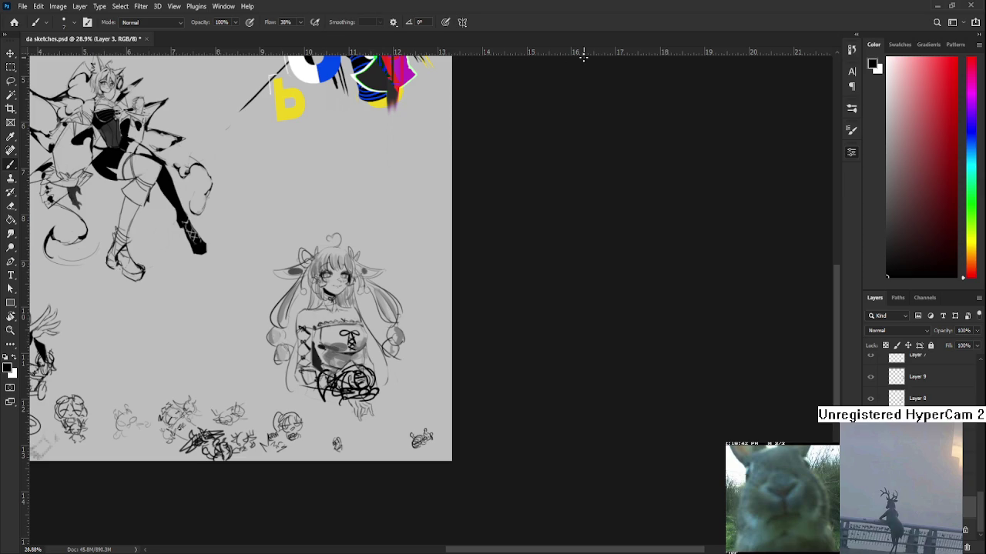
{"action": "scroll", "coordinate": [325, 363], "scroll_direction": "up", "scroll_amount": 8}
Set the Eraser to size 50 and select the голубь lettering layer.
{"action": "scroll", "coordinate": [313, 261], "scroll_direction": "up", "scroll_amount": 2, "text": "alt"}
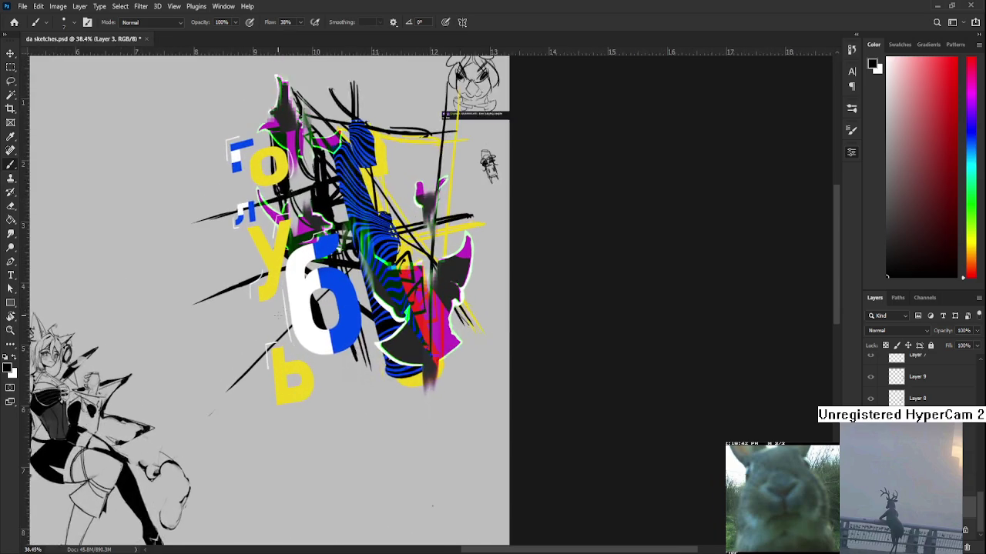
{"action": "scroll", "coordinate": [281, 309], "scroll_direction": "up", "scroll_amount": 2, "text": "alt"}
{"action": "key", "text": "e"}
{"action": "key", "text": "bracketleft"}
{"action": "key", "text": "bracketleft"}
{"action": "key", "text": "bracketleft"}
{"action": "key", "text": "bracketleft"}
{"action": "key", "text": "bracketleft"}
{"action": "key", "text": "bracketleft"}
{"action": "key", "text": "bracketleft"}
{"action": "key", "text": "bracketleft"}
{"action": "key", "text": "bracketleft"}
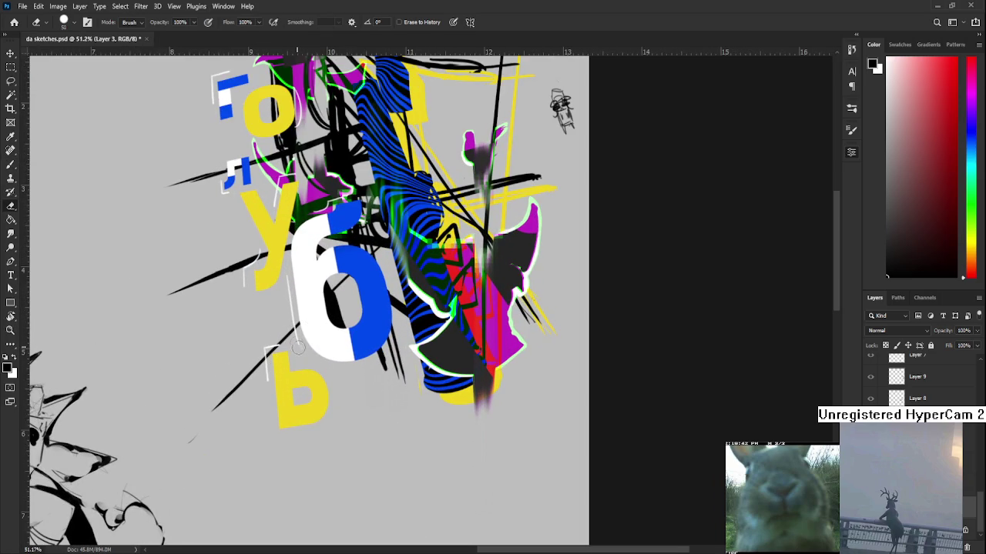
{"action": "scroll", "coordinate": [964, 465], "scroll_direction": "up", "scroll_amount": 5}
{"action": "scroll", "coordinate": [964, 466], "scroll_direction": "up", "scroll_amount": 5}
{"action": "scroll", "coordinate": [964, 465], "scroll_direction": "up", "scroll_amount": 5}
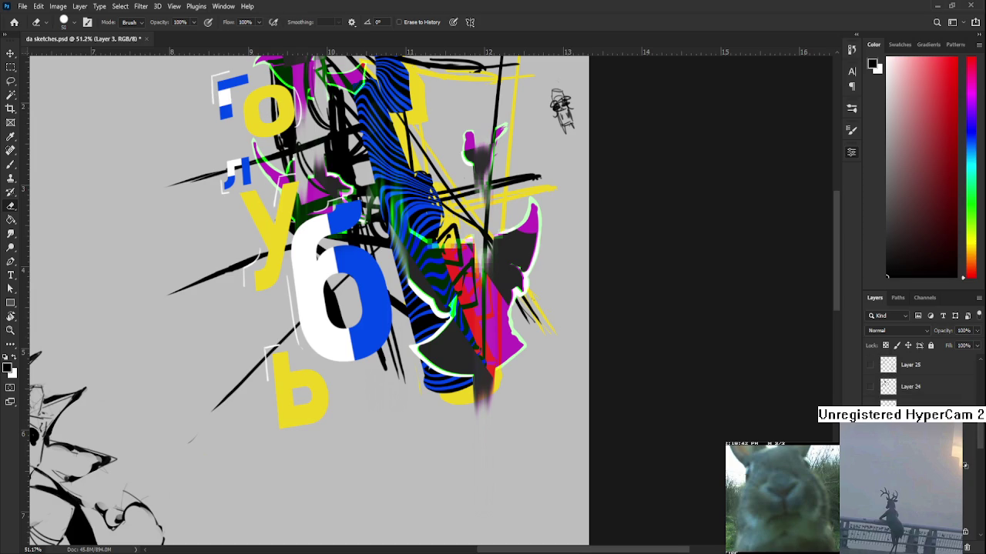
{"action": "left_click", "coordinate": [294, 356], "text": "ctrl"}
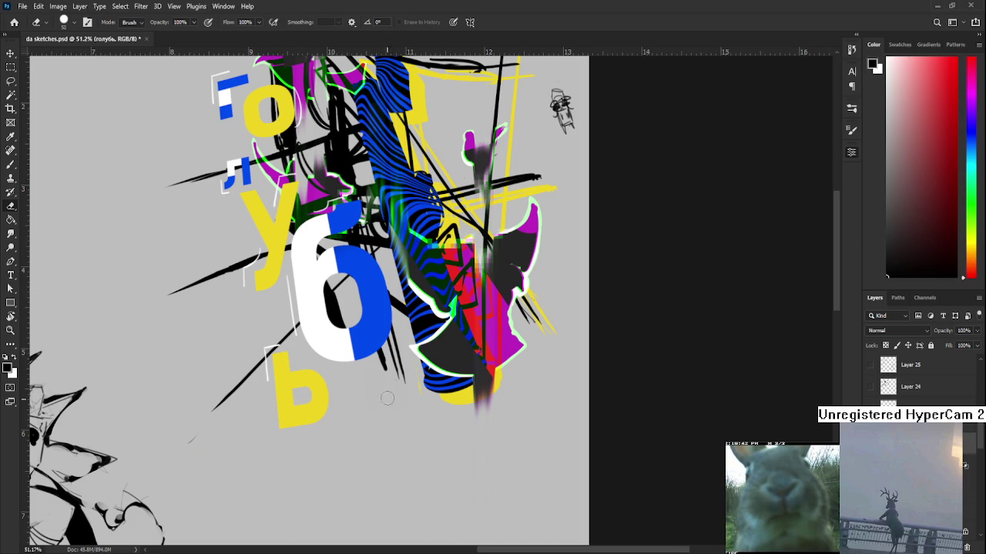
Pass through Layer 12 and settle on Layer 49 as the working layer.
{"action": "scroll", "coordinate": [396, 362], "scroll_direction": "up", "scroll_amount": 2}
{"action": "scroll", "coordinate": [406, 412], "scroll_direction": "up", "scroll_amount": 3}
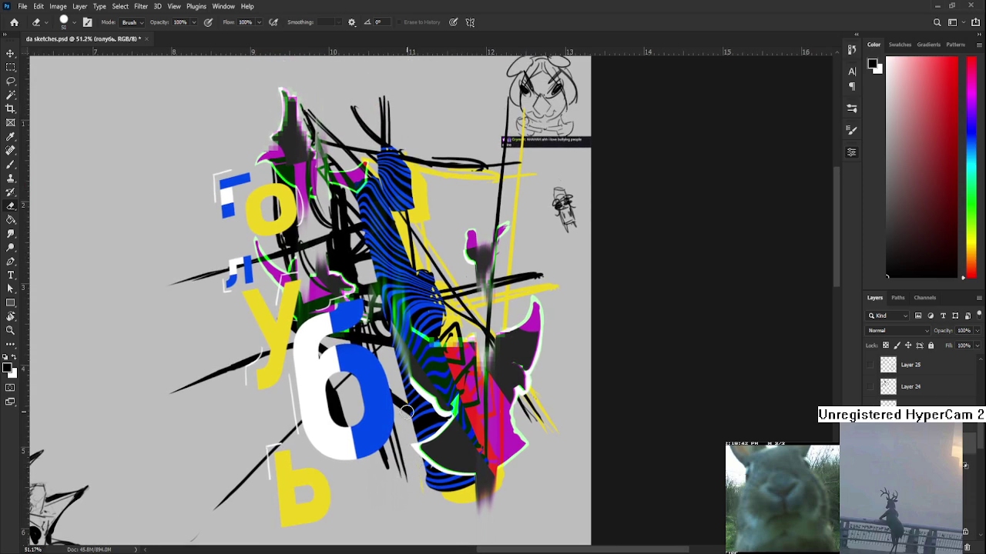
{"action": "scroll", "coordinate": [406, 412], "scroll_direction": "down", "scroll_amount": 1}
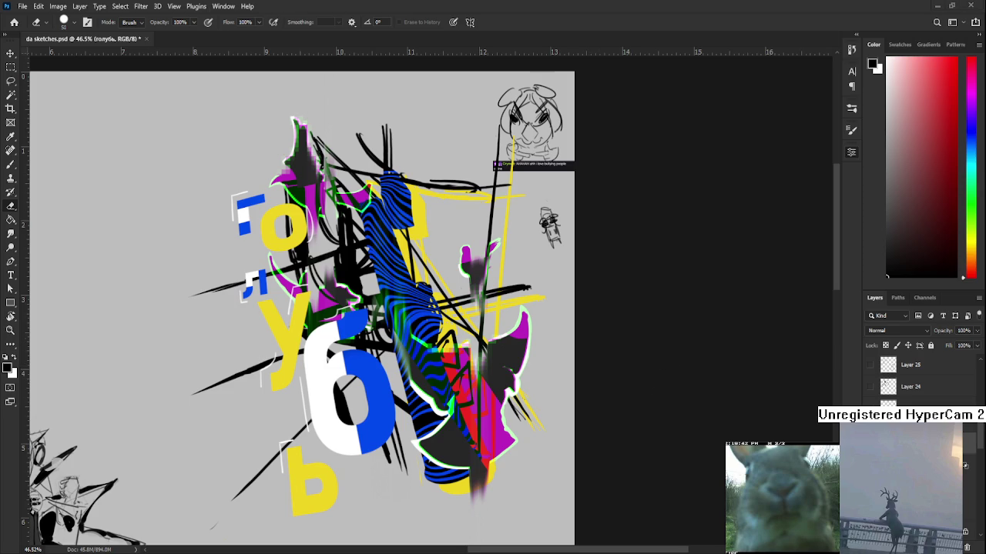
{"action": "scroll", "coordinate": [604, 409], "scroll_direction": "down", "scroll_amount": 1}
{"action": "scroll", "coordinate": [884, 383], "scroll_direction": "down", "scroll_amount": 2}
{"action": "scroll", "coordinate": [884, 383], "scroll_direction": "down", "scroll_amount": 1}
{"action": "scroll", "coordinate": [884, 384], "scroll_direction": "down", "scroll_amount": 2}
{"action": "scroll", "coordinate": [917, 381], "scroll_direction": "down", "scroll_amount": 1}
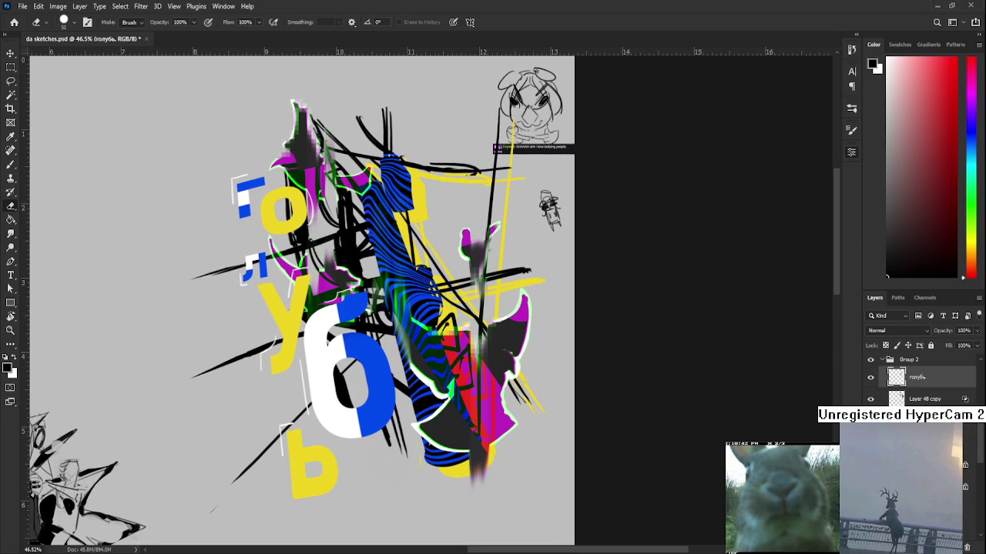
{"action": "scroll", "coordinate": [917, 381], "scroll_direction": "down", "scroll_amount": 2}
{"action": "scroll", "coordinate": [917, 382], "scroll_direction": "down", "scroll_amount": 2}
{"action": "left_click", "coordinate": [916, 435]}
{"action": "scroll", "coordinate": [916, 381], "scroll_direction": "up", "scroll_amount": 2}
{"action": "scroll", "coordinate": [917, 382], "scroll_direction": "up", "scroll_amount": 3}
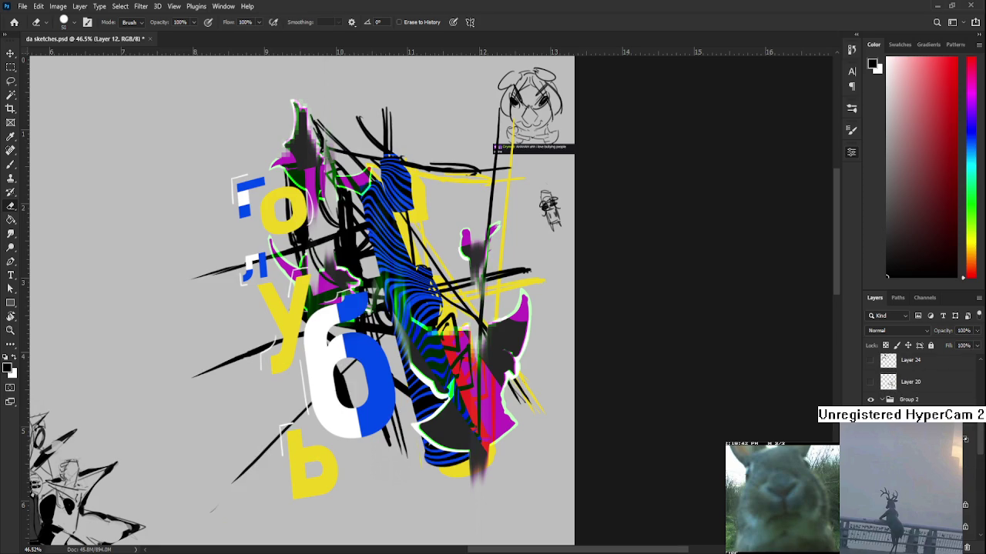
{"action": "left_click", "coordinate": [447, 207], "text": "ctrl"}
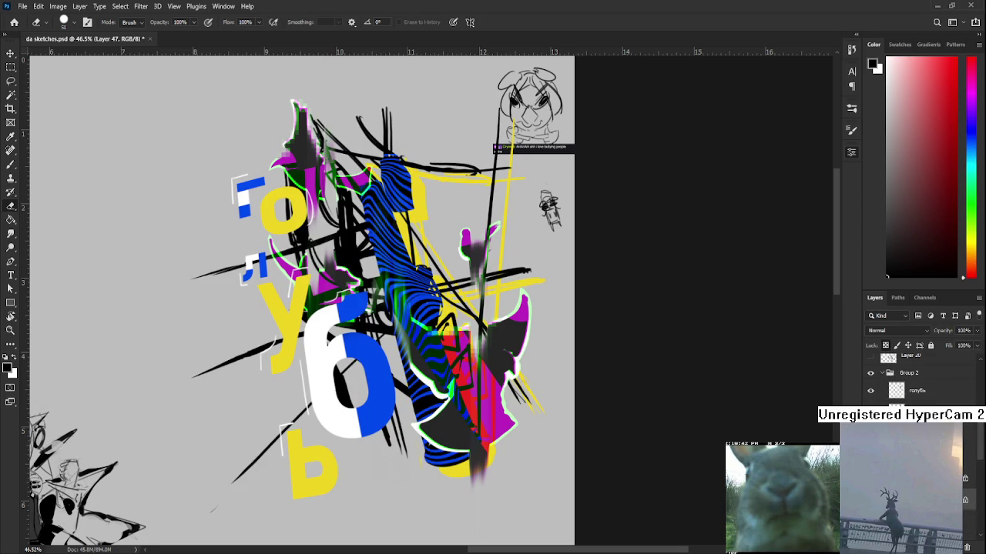
{"action": "left_click", "coordinate": [461, 319], "text": "ctrl"}
{"action": "scroll", "coordinate": [460, 320], "scroll_direction": "down", "scroll_amount": 1}
Marquee a rectangle around the whole artwork and bucket-fill it with dark blue.
{"action": "key", "text": "m"}
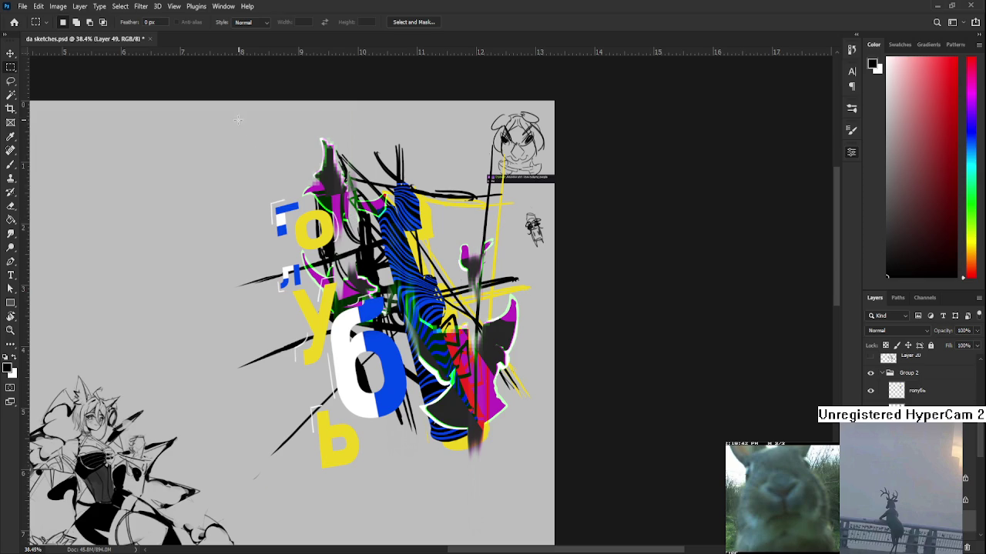
{"action": "left_click_drag", "start_coordinate": [260, 123], "coordinate": [537, 484]}
{"action": "key", "text": "b"}
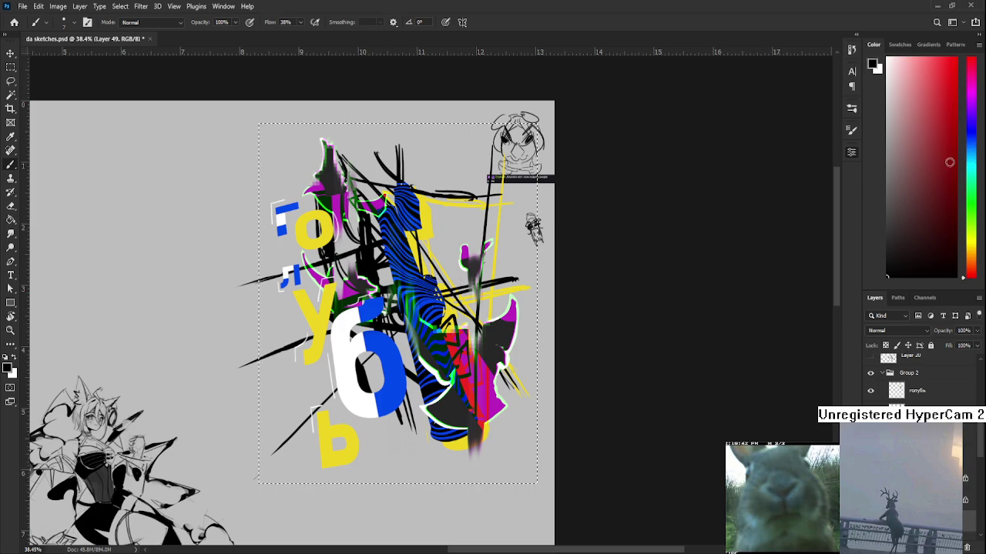
{"action": "left_click", "coordinate": [967, 139]}
{"action": "left_click", "coordinate": [953, 144]}
{"action": "key", "text": "g"}
{"action": "left_click", "coordinate": [524, 265]}
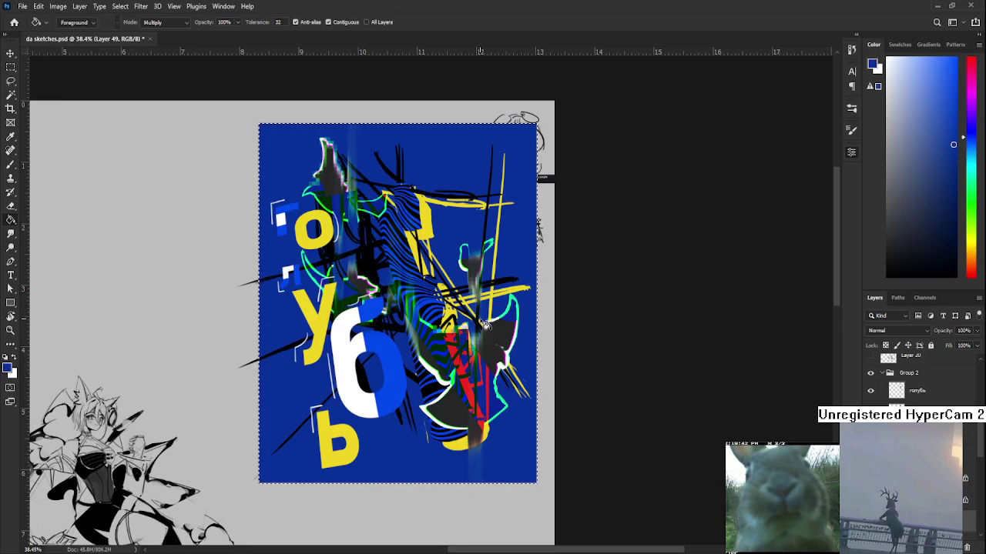
Retry the fill with progressively darker, near-black blues, undoing each attempt.
{"action": "key", "text": "ctrl+z"}
{"action": "left_click_drag", "start_coordinate": [940, 247], "coordinate": [950, 236]}
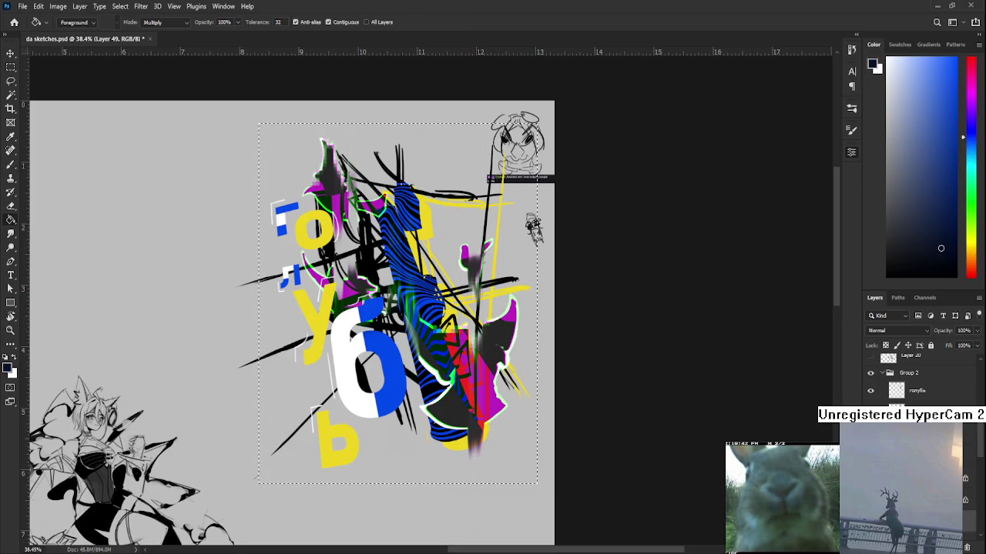
{"action": "left_click", "coordinate": [355, 369]}
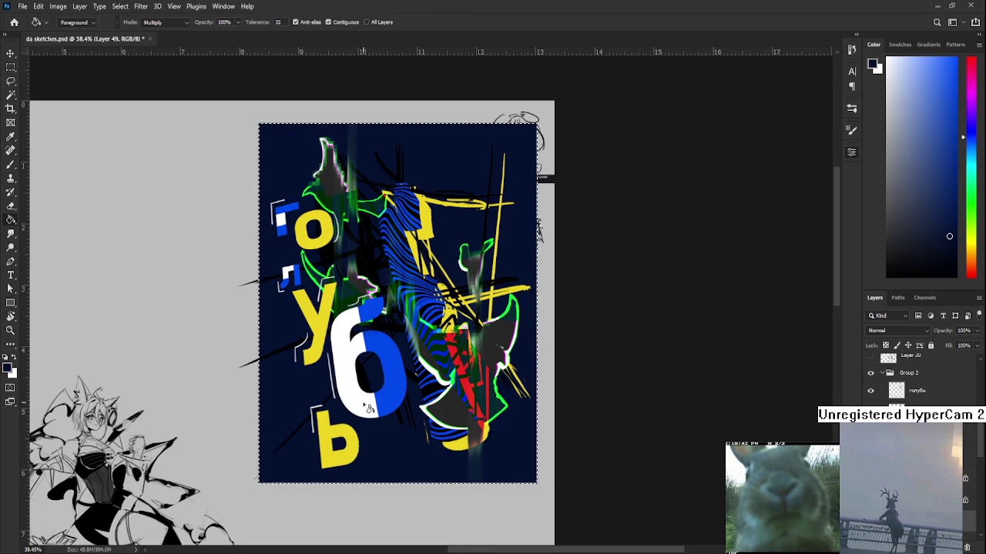
{"action": "scroll", "coordinate": [374, 377], "scroll_direction": "up", "scroll_amount": 2}
{"action": "key", "text": "ctrl+z"}
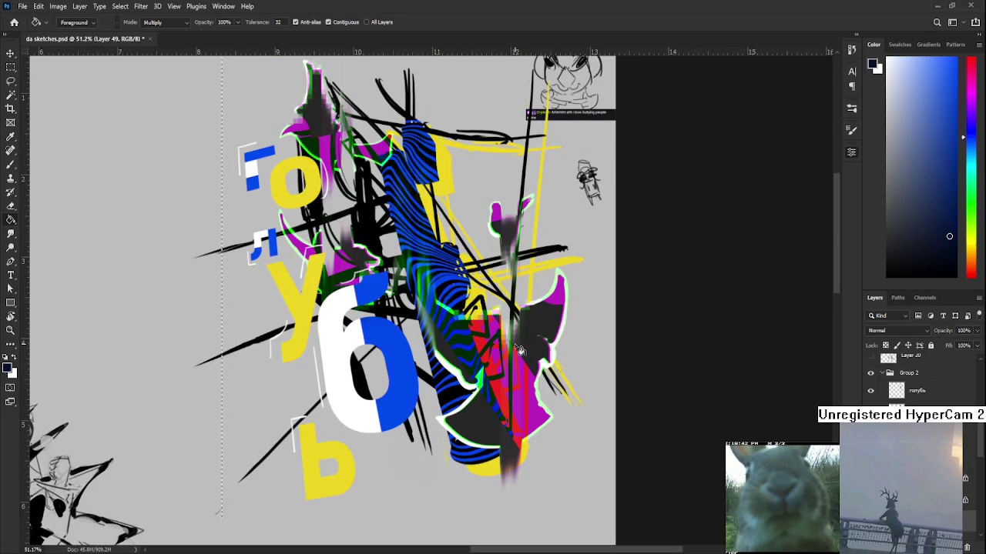
{"action": "left_click_drag", "start_coordinate": [938, 247], "coordinate": [922, 264]}
{"action": "left_click", "coordinate": [436, 354]}
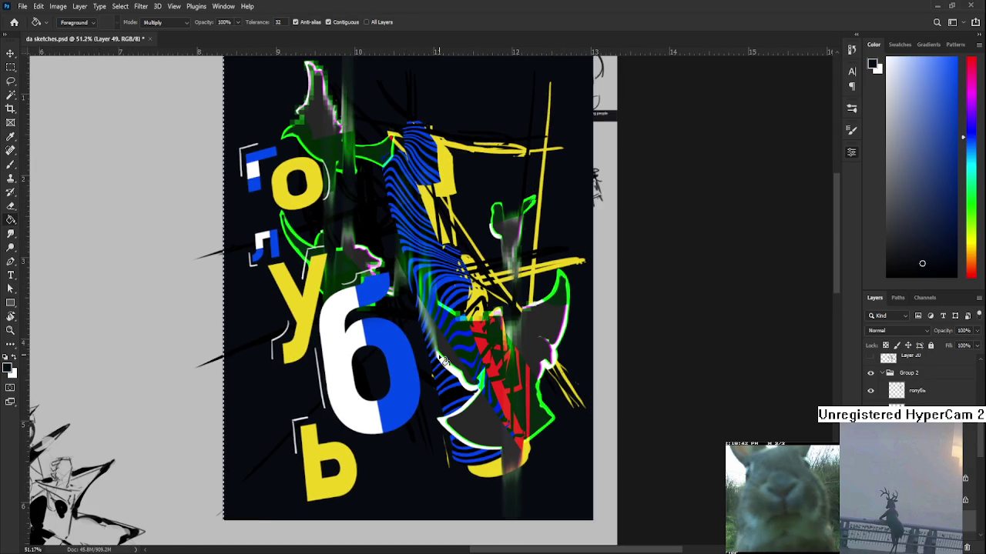
{"action": "key", "text": "ctrl+z"}
Settle on a dark charcoal fill after a grey test, then duplicate the background layer.
{"action": "left_click", "coordinate": [899, 204]}
{"action": "left_click", "coordinate": [568, 294]}
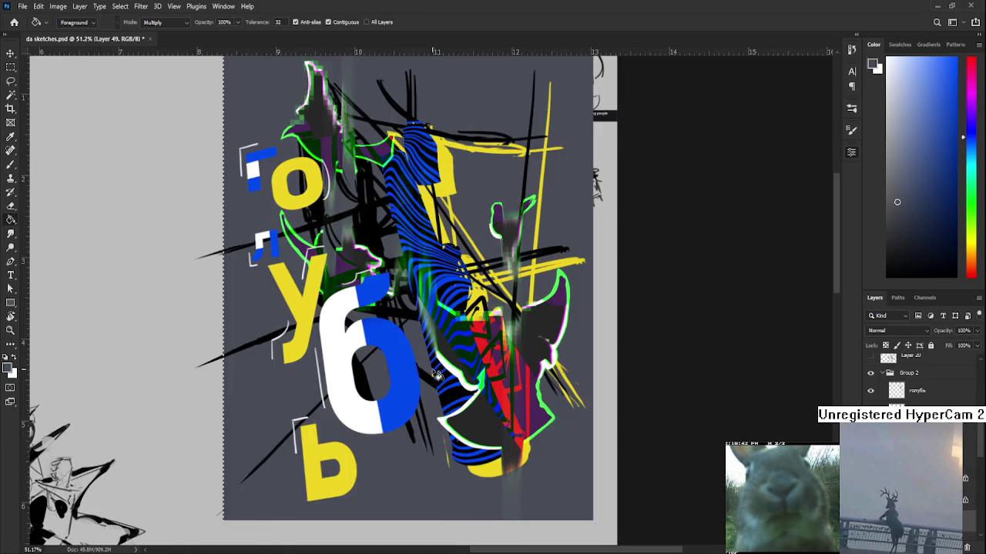
{"action": "scroll", "coordinate": [436, 339], "scroll_direction": "down", "scroll_amount": 1}
{"action": "key", "text": "ctrl+z"}
{"action": "left_click", "coordinate": [895, 237]}
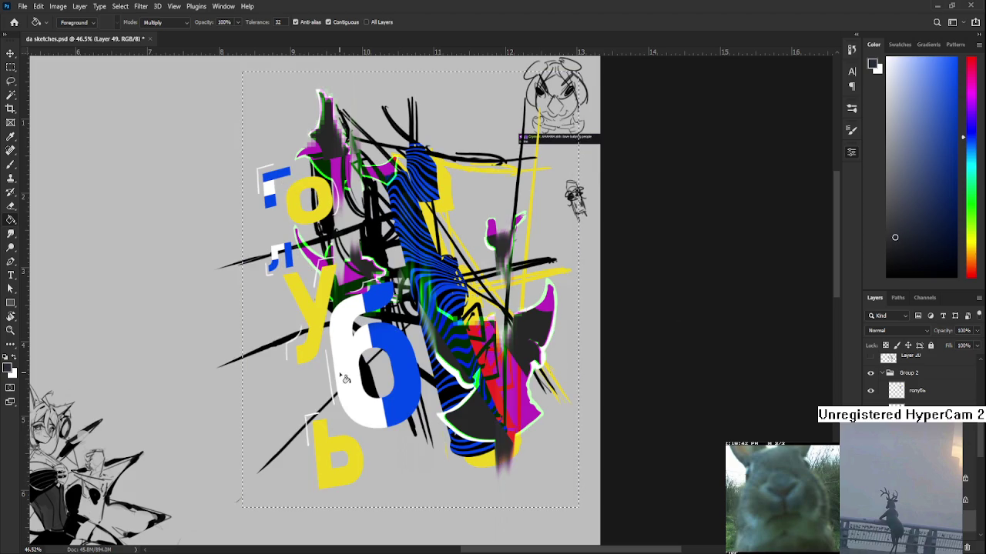
{"action": "left_click", "coordinate": [362, 400]}
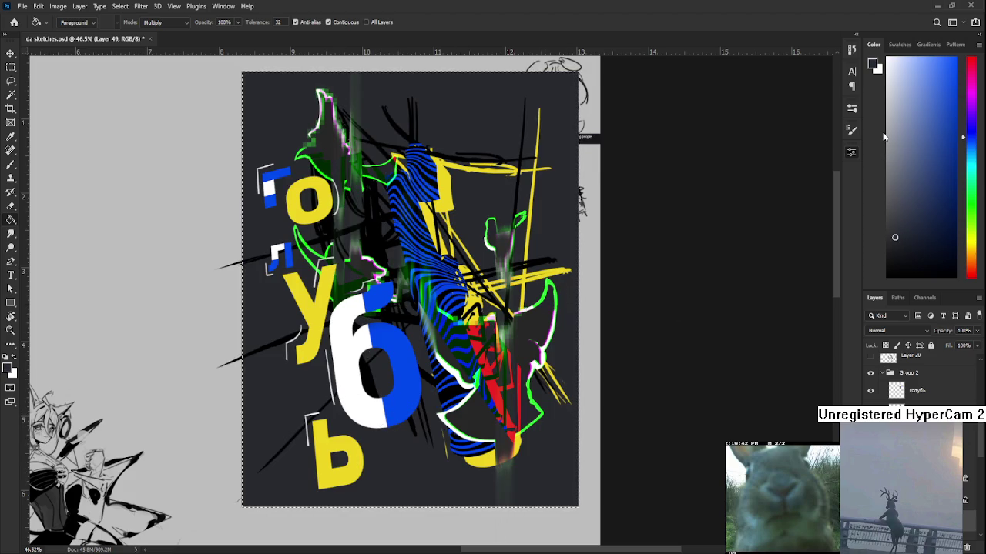
{"action": "key", "text": "ctrl+j"}
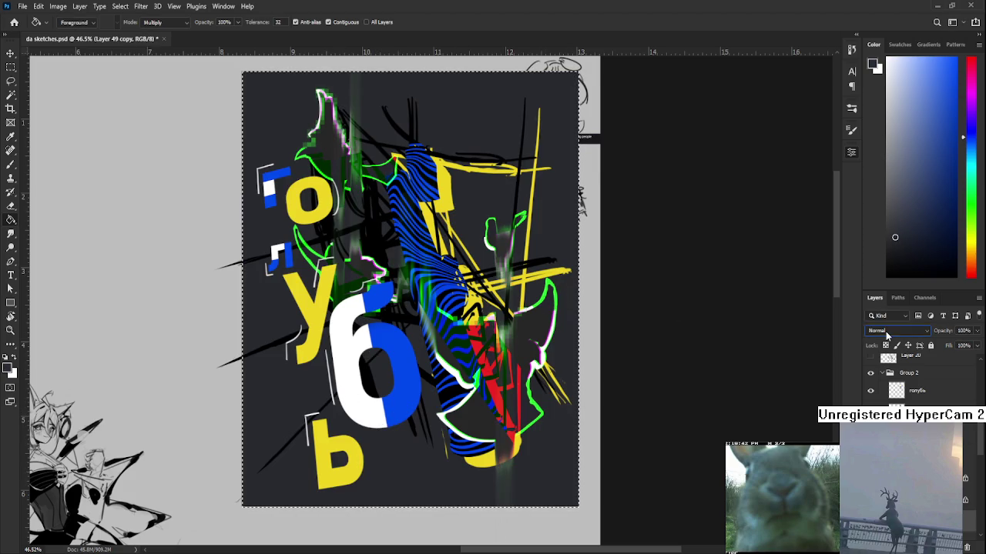
Fill the copied background layer with blue, then undo that fill.
{"action": "scroll", "coordinate": [885, 331], "scroll_direction": "down", "scroll_amount": 2}
{"action": "scroll", "coordinate": [886, 332], "scroll_direction": "down", "scroll_amount": 1}
{"action": "scroll", "coordinate": [886, 331], "scroll_direction": "down", "scroll_amount": 1}
{"action": "scroll", "coordinate": [886, 331], "scroll_direction": "down", "scroll_amount": 8}
{"action": "left_click_drag", "start_coordinate": [922, 226], "coordinate": [945, 143]}
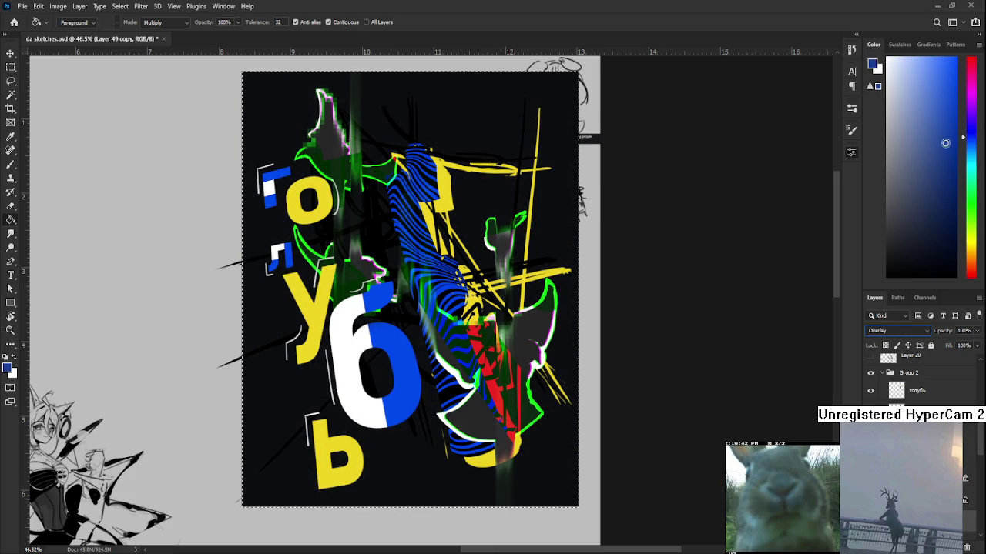
{"action": "left_click", "coordinate": [405, 277]}
{"action": "key", "text": "b"}
{"action": "key", "text": "ctrl+z"}
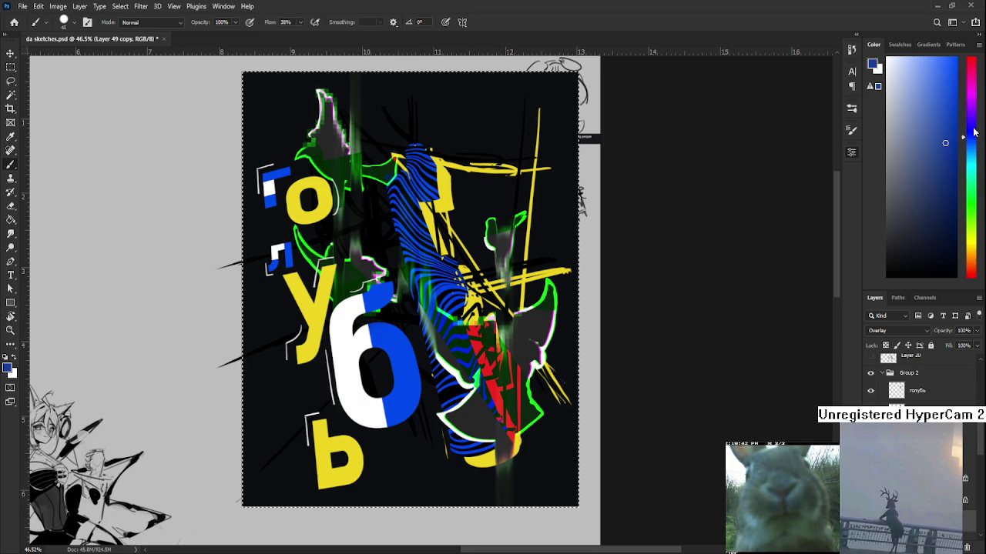
Dab a large soft navy circle at the poster centre, discarding the lower-left stroke and middle band.
{"action": "left_click", "coordinate": [948, 69]}
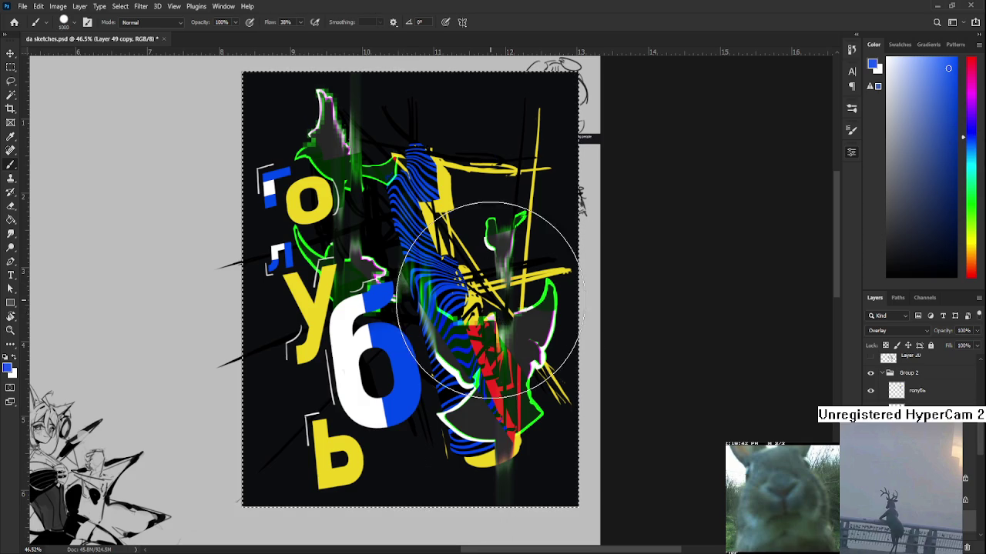
{"action": "left_click_drag", "start_coordinate": [131, 355], "coordinate": [200, 362]}
{"action": "key", "text": "ctrl+z"}
{"action": "left_click", "coordinate": [412, 288]}
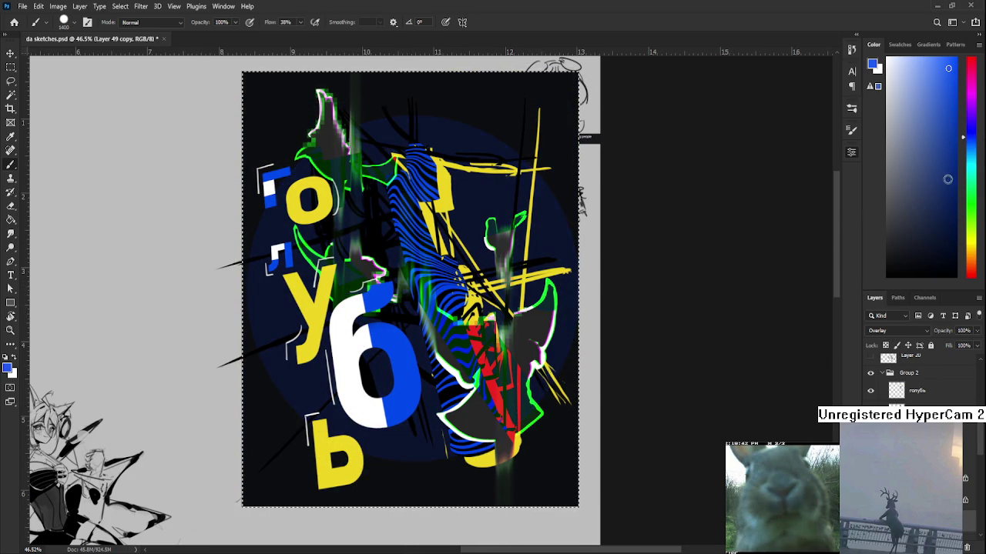
{"action": "left_click", "coordinate": [972, 128]}
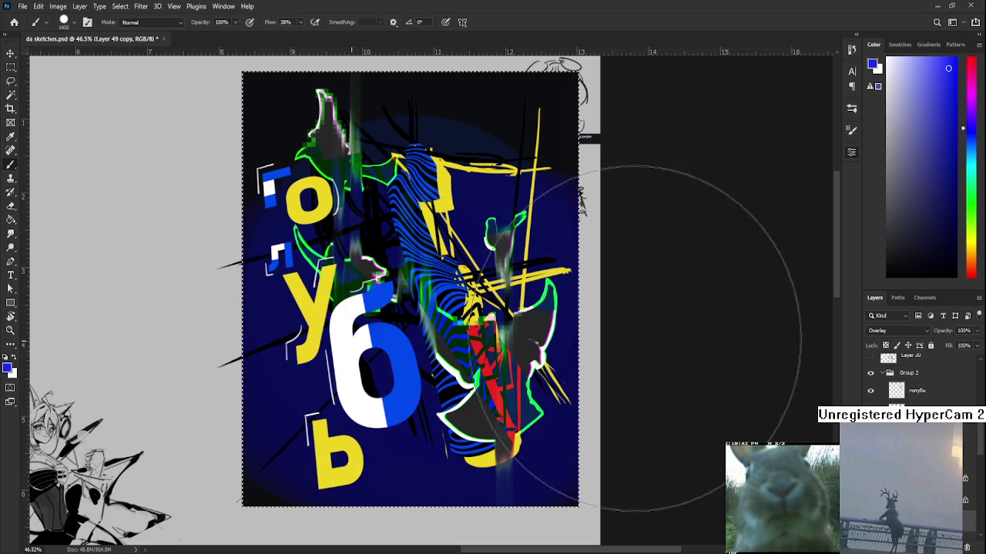
{"action": "left_click_drag", "start_coordinate": [254, 316], "coordinate": [694, 366]}
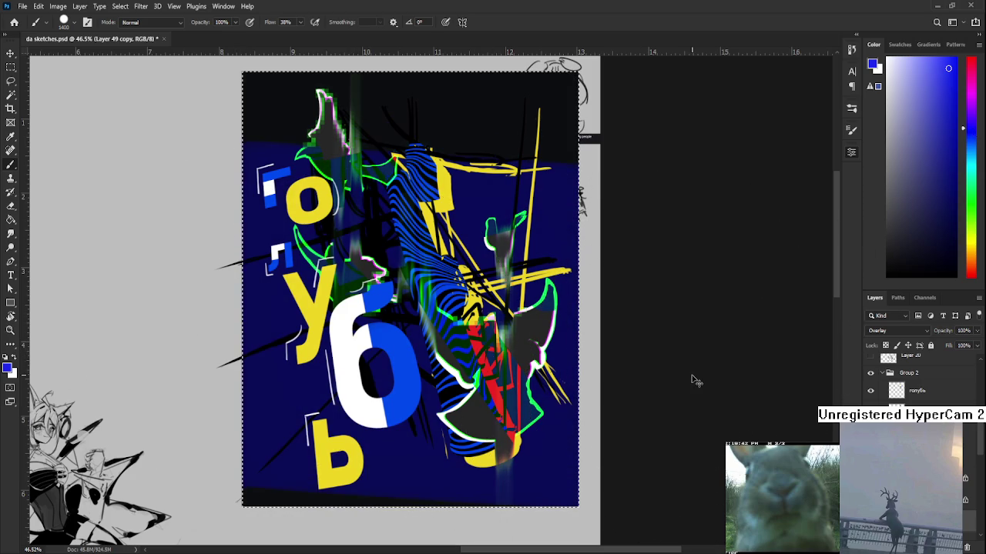
{"action": "key", "text": "ctrl+z"}
With a smaller brush, paint blue down the poster's left side, then reframe the whole poster.
{"action": "key", "text": "bracketleft"}
{"action": "key", "text": "bracketleft"}
{"action": "key", "text": "bracketleft"}
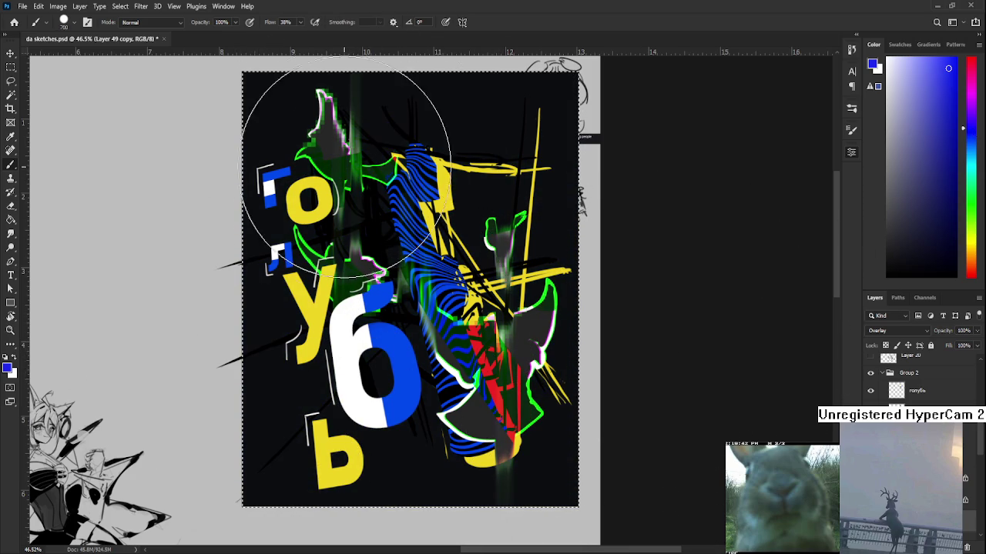
{"action": "left_click", "coordinate": [319, 108]}
{"action": "scroll", "coordinate": [339, 544], "scroll_direction": "down", "scroll_amount": 5}
{"action": "scroll", "coordinate": [339, 544], "scroll_direction": "up", "scroll_amount": 5}
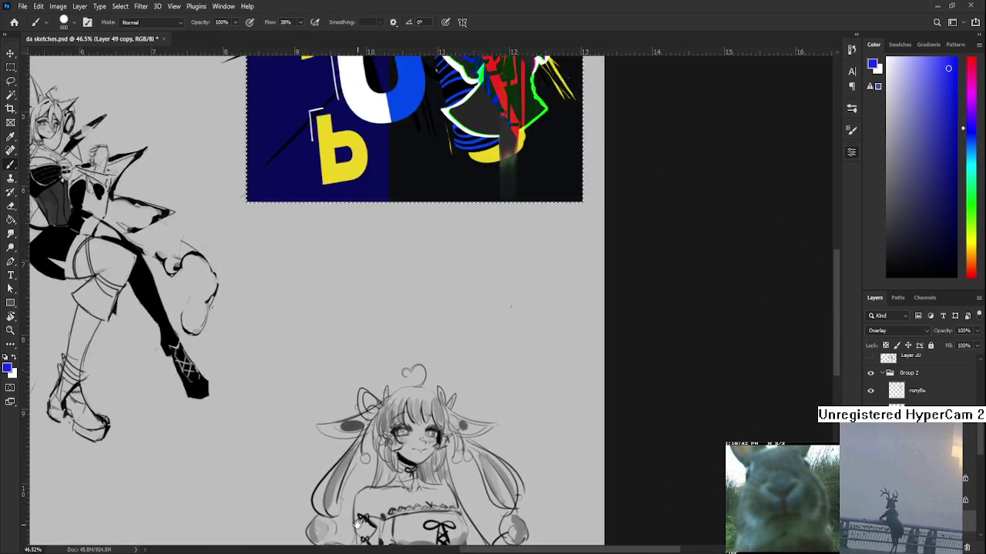
{"action": "scroll", "coordinate": [362, 385], "scroll_direction": "down", "scroll_amount": 3}
{"action": "left_click_drag", "start_coordinate": [325, 180], "coordinate": [328, 524]}
{"action": "scroll", "coordinate": [329, 462], "scroll_direction": "down", "scroll_amount": 3}
{"action": "scroll", "coordinate": [297, 302], "scroll_direction": "right", "scroll_amount": 2}
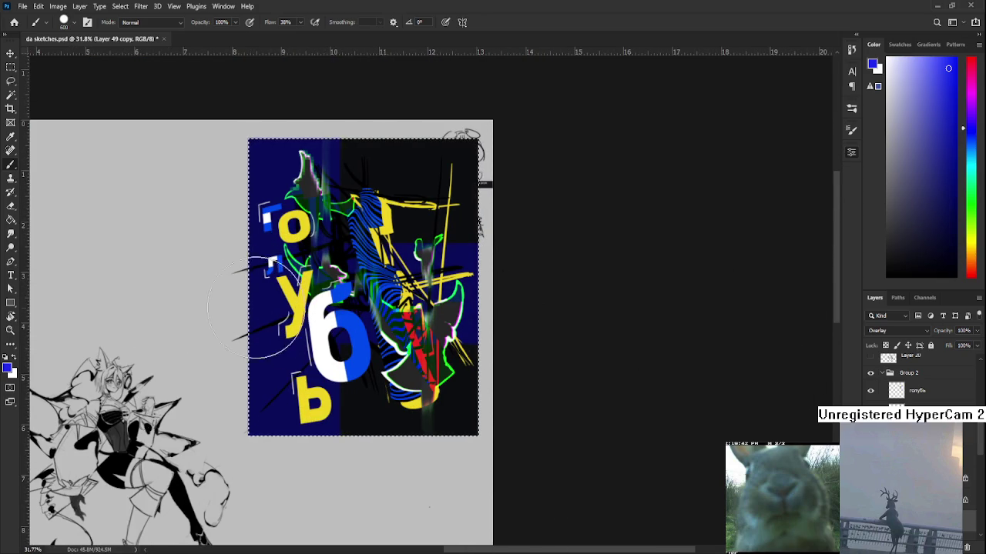
{"action": "scroll", "coordinate": [385, 346], "scroll_direction": "up", "scroll_amount": 3}
{"action": "scroll", "coordinate": [506, 400], "scroll_direction": "left", "scroll_amount": 4}
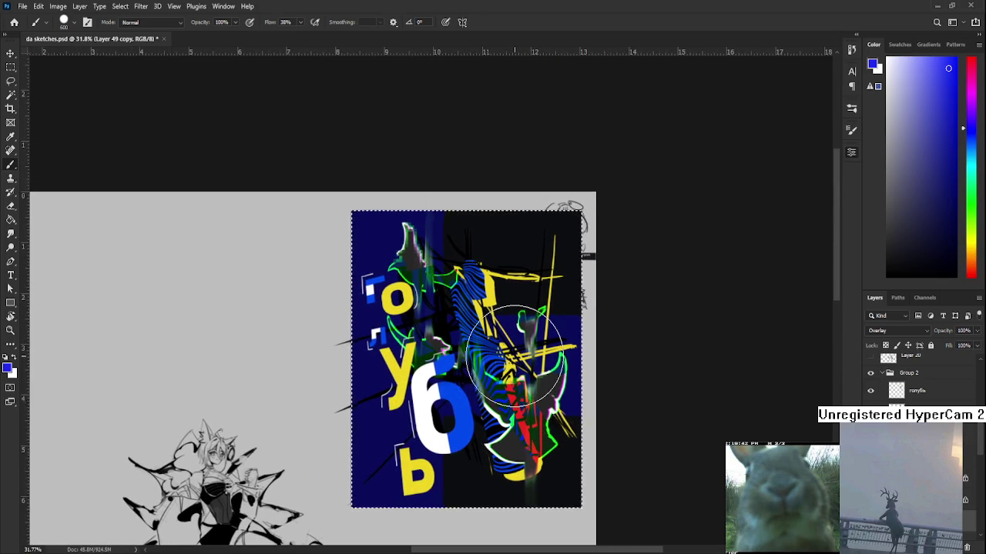
{"action": "scroll", "coordinate": [508, 385], "scroll_direction": "up", "scroll_amount": 1}
{"action": "scroll", "coordinate": [512, 362], "scroll_direction": "down", "scroll_amount": 1}
{"action": "scroll", "coordinate": [517, 342], "scroll_direction": "down", "scroll_amount": 1}
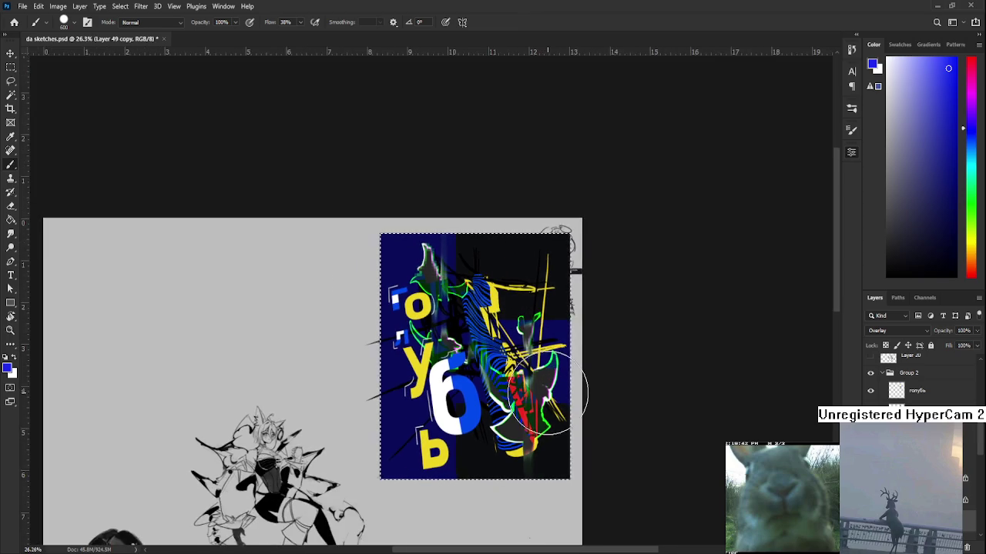
{"action": "scroll", "coordinate": [547, 389], "scroll_direction": "up", "scroll_amount": 2}
{"action": "scroll", "coordinate": [547, 388], "scroll_direction": "up", "scroll_amount": 2}
{"action": "scroll", "coordinate": [513, 436], "scroll_direction": "down", "scroll_amount": 3}
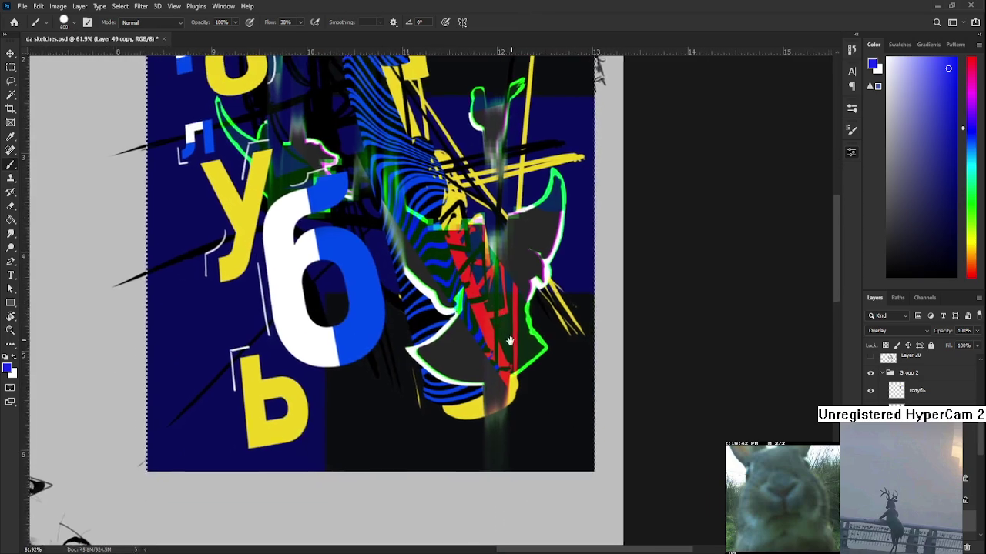
{"action": "scroll", "coordinate": [473, 374], "scroll_direction": "right", "scroll_amount": 1}
{"action": "scroll", "coordinate": [502, 531], "scroll_direction": "down", "scroll_amount": 2}
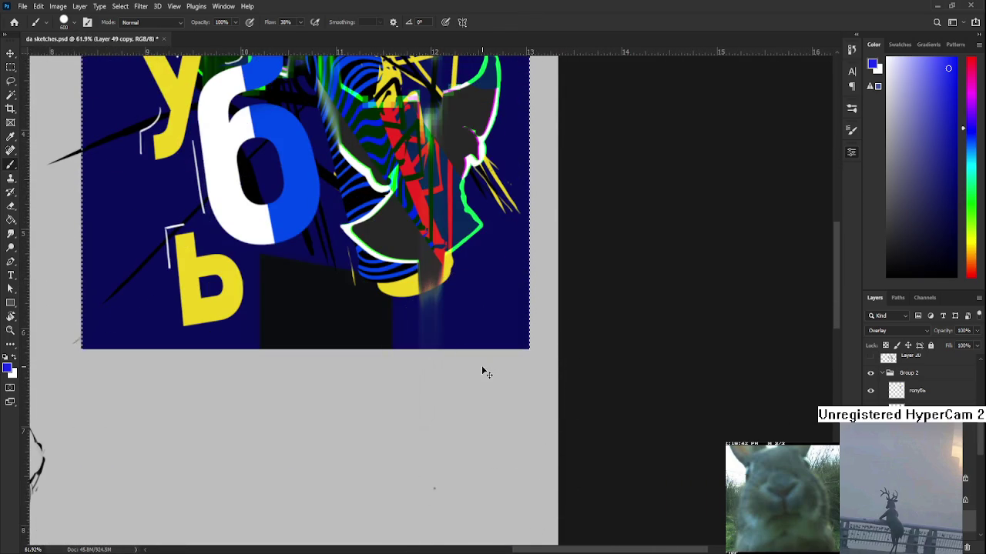
{"action": "scroll", "coordinate": [482, 370], "scroll_direction": "down", "scroll_amount": 3}
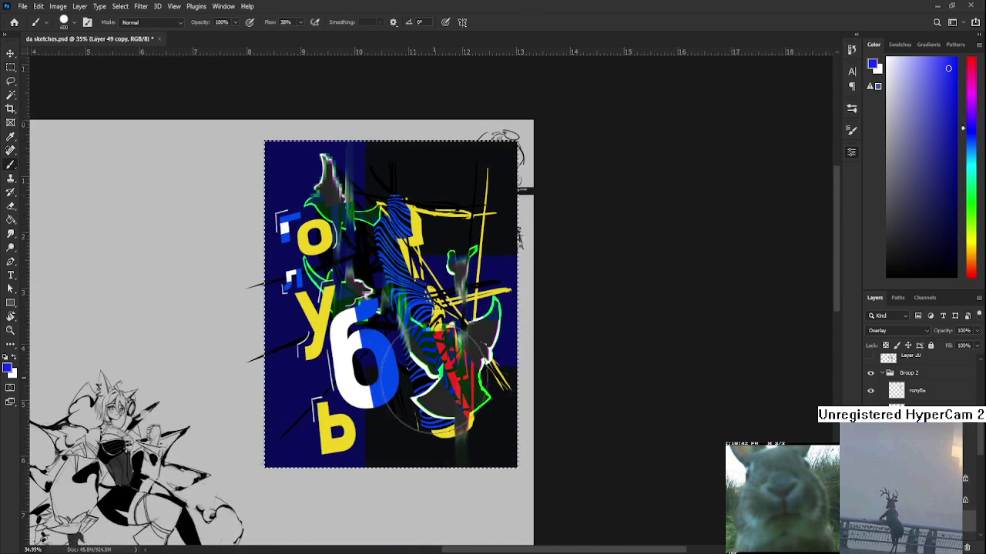
{"action": "scroll", "coordinate": [417, 366], "scroll_direction": "down", "scroll_amount": 1}
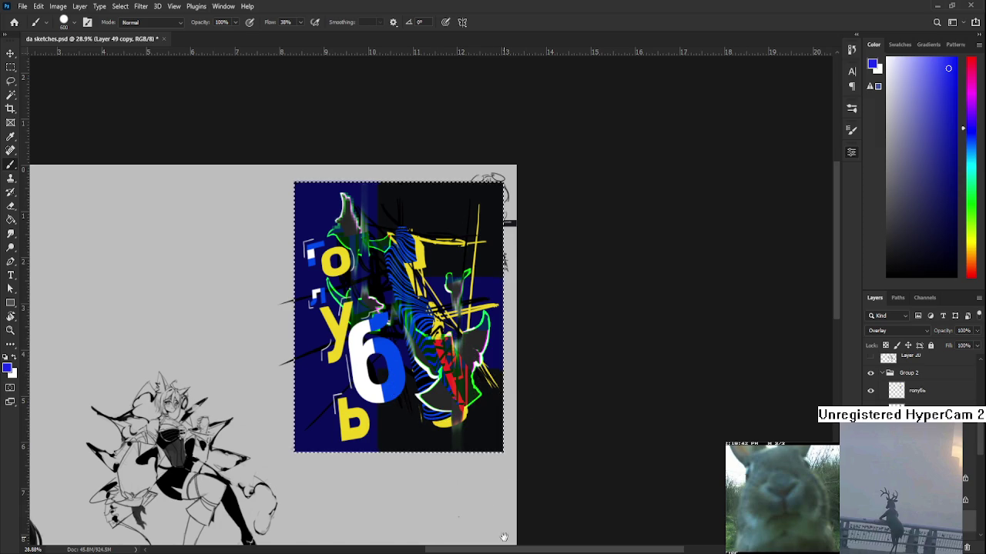
{"action": "left_click_drag", "start_coordinate": [490, 499], "coordinate": [449, 409]}
{"action": "scroll", "coordinate": [449, 423], "scroll_direction": "up", "scroll_amount": 1}
{"action": "scroll", "coordinate": [428, 406], "scroll_direction": "up", "scroll_amount": 2}
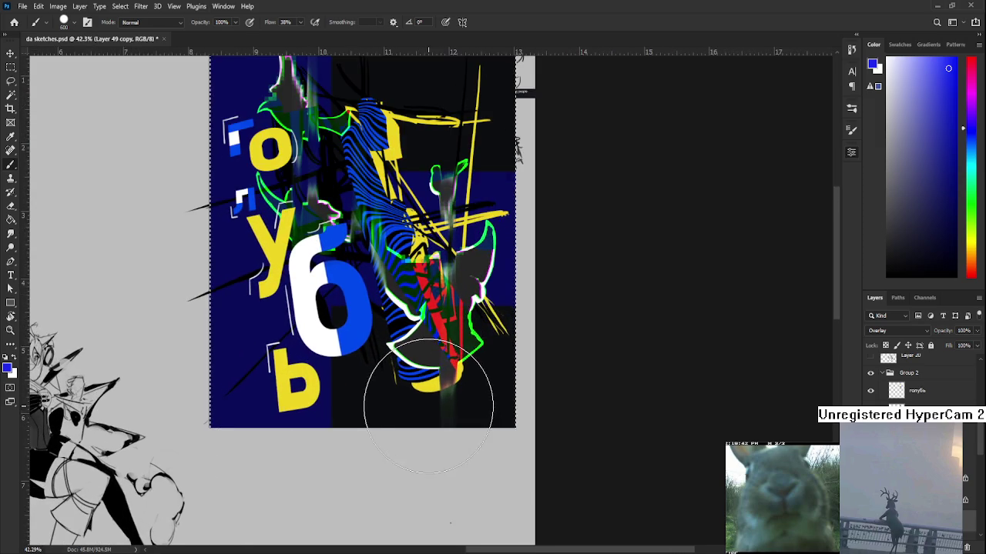
{"action": "scroll", "coordinate": [429, 406], "scroll_direction": "up", "scroll_amount": 3}
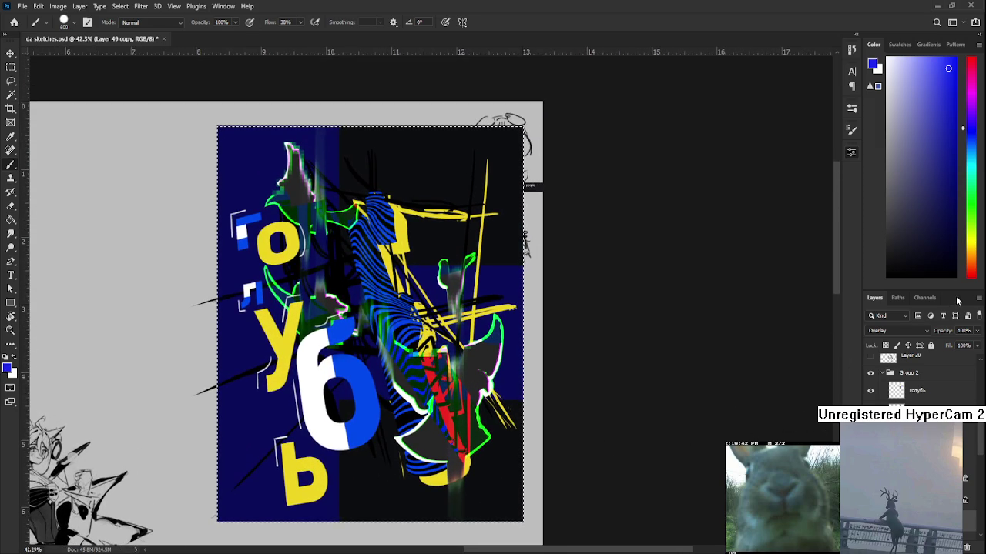